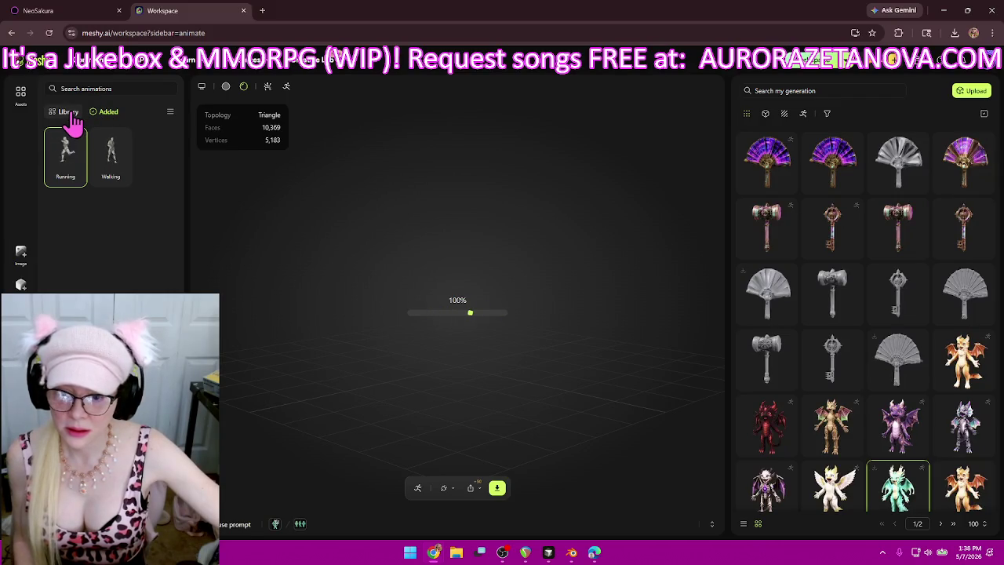
- Show the full animation Library with the dragon model loaded, then switch to the NeoSakura tab
click(69, 111)
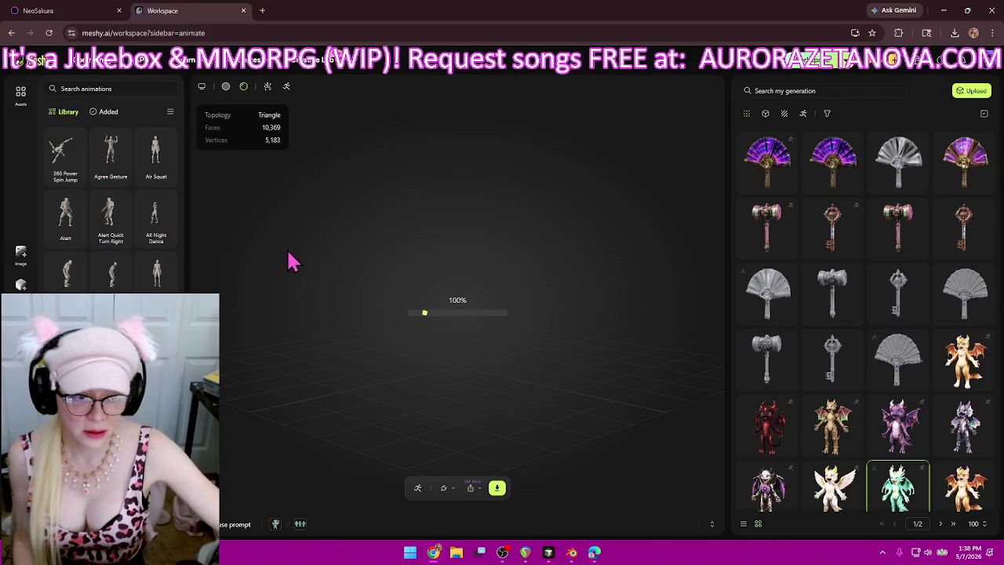
click(912, 447)
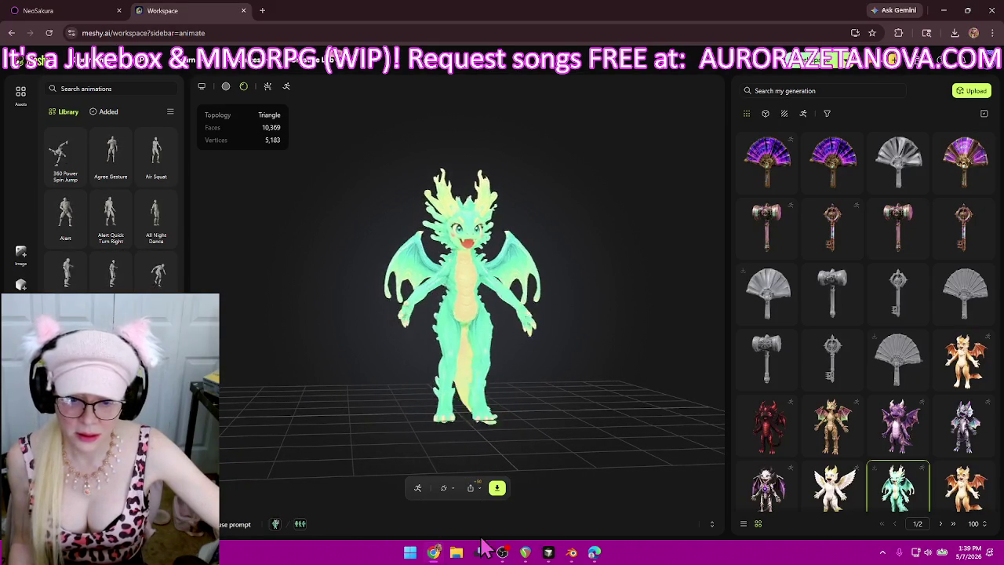
click(76, 17)
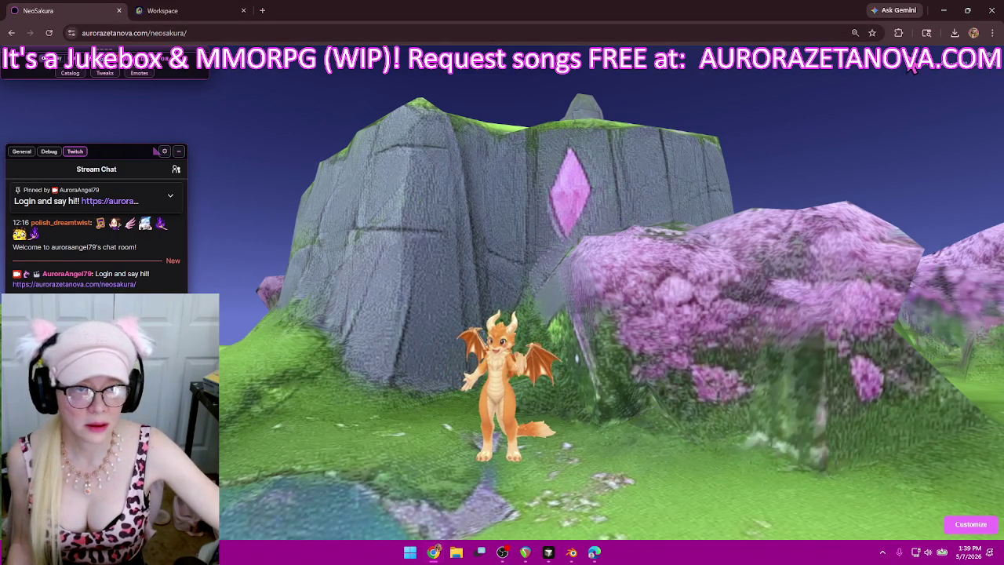
- Load localhost:5356 from a bookmark in a new tab, minimize Chrome, and bring up Aurora-sandbox
click(262, 10)
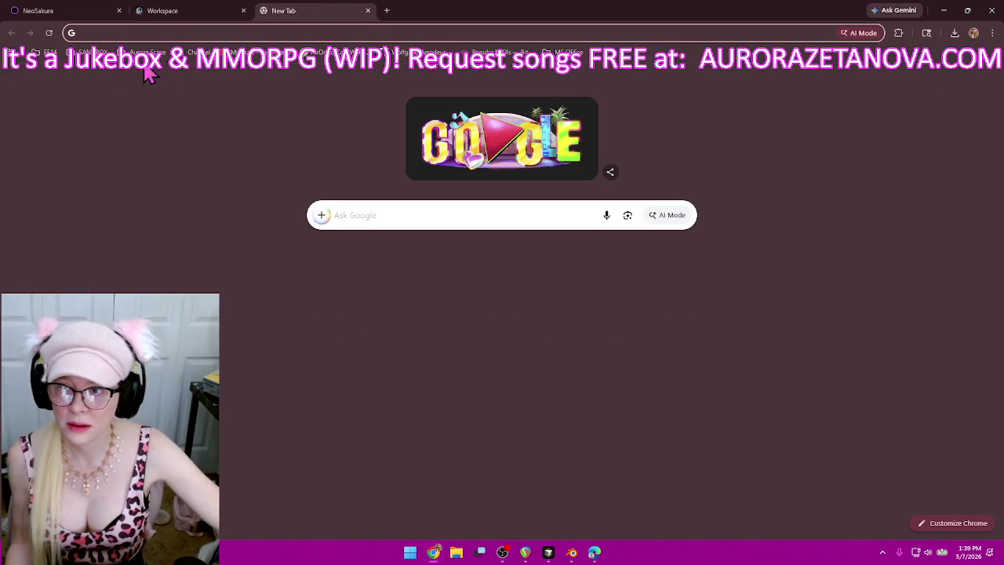
click(88, 51)
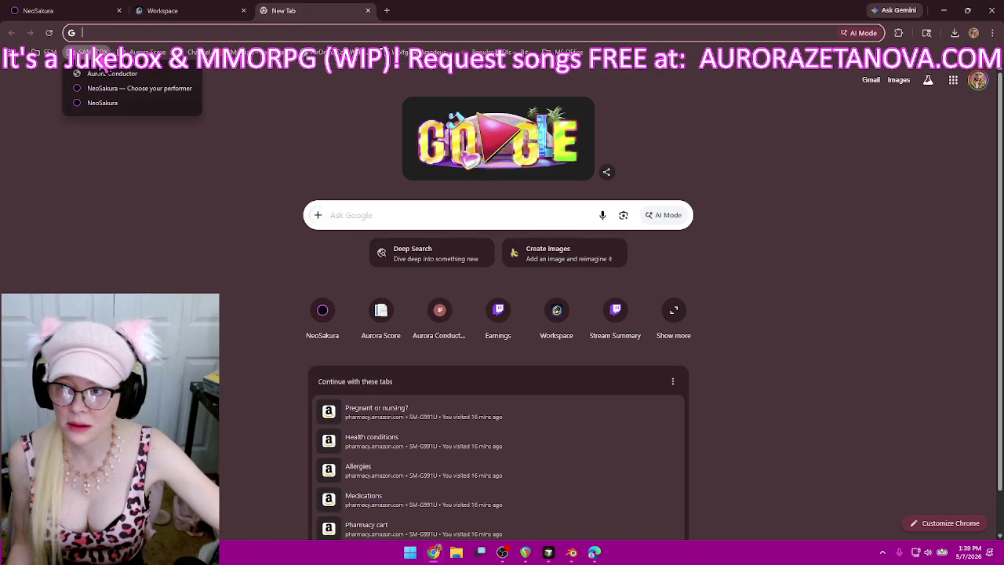
click(164, 106)
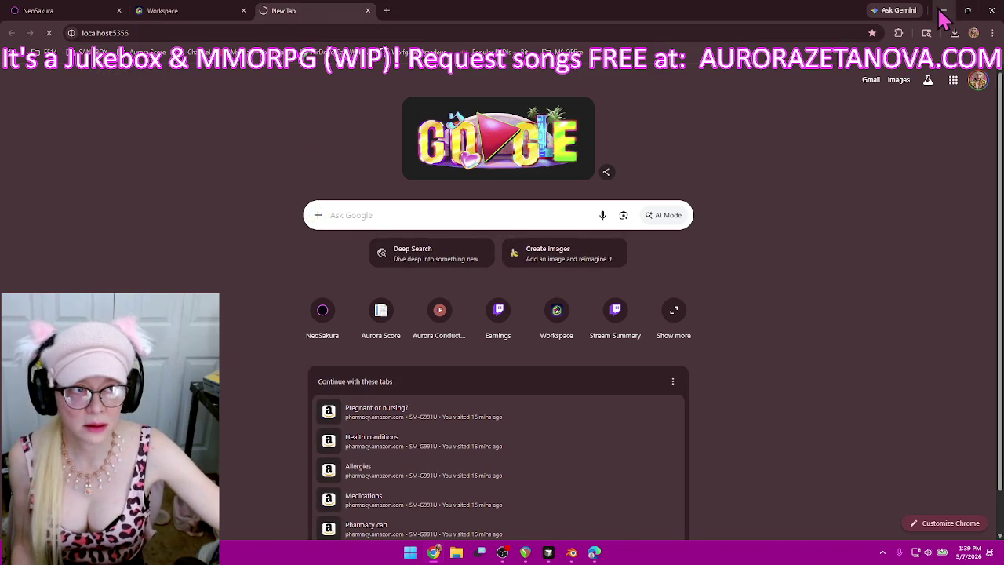
click(943, 11)
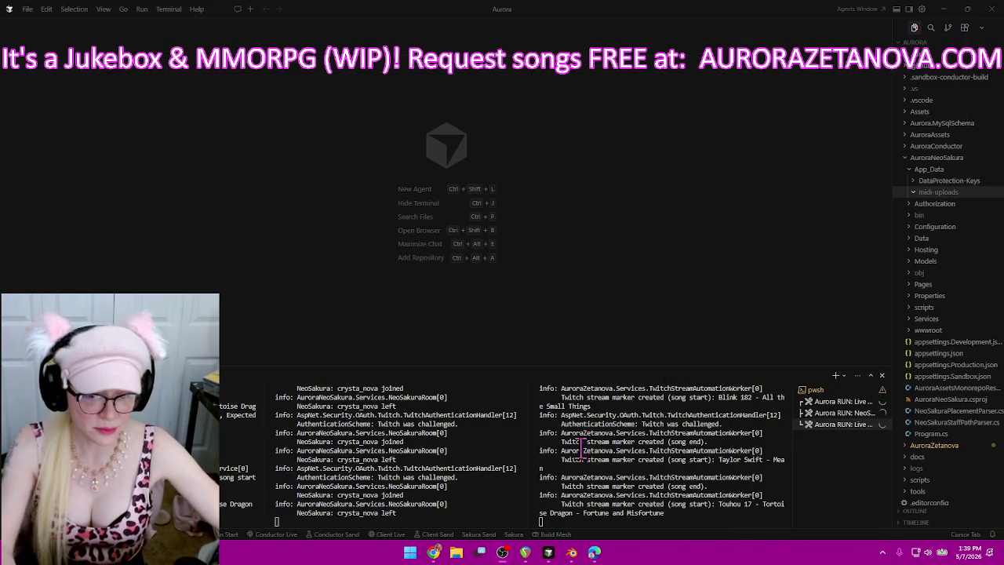
mouse_move(548, 552)
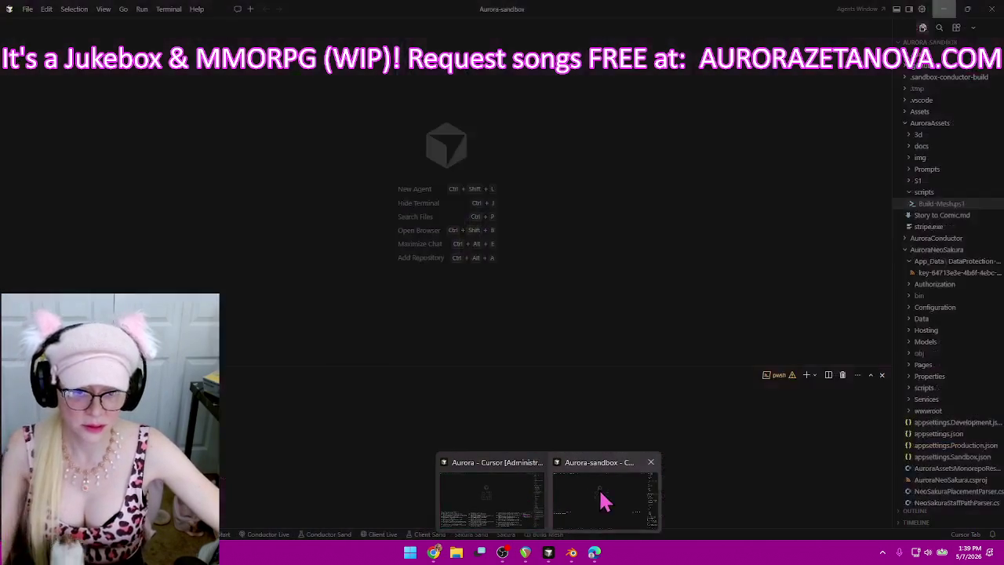
click(601, 497)
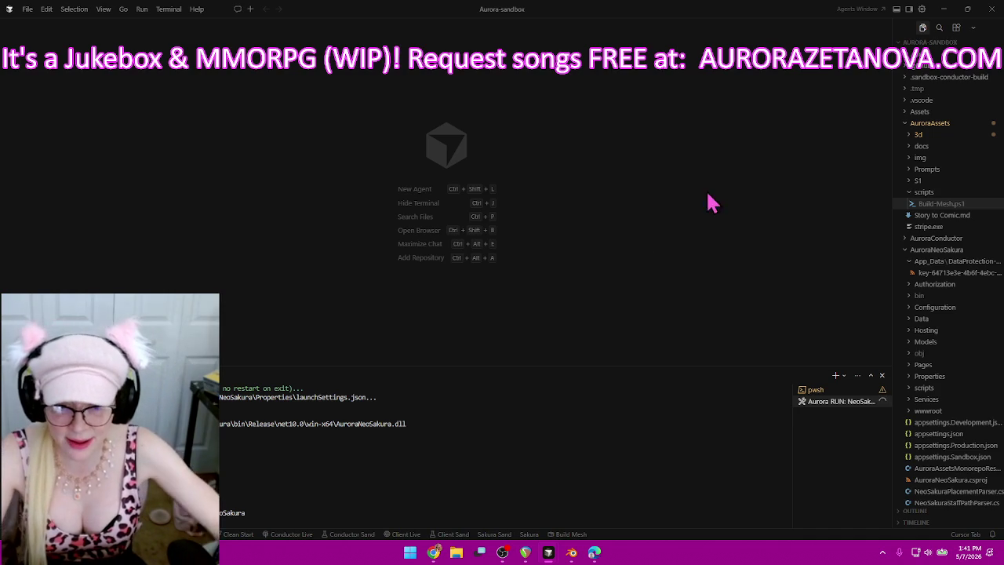
- Bring the Aurora editor forward and minimize it, then switch to GIMP's black canvas
click(944, 9)
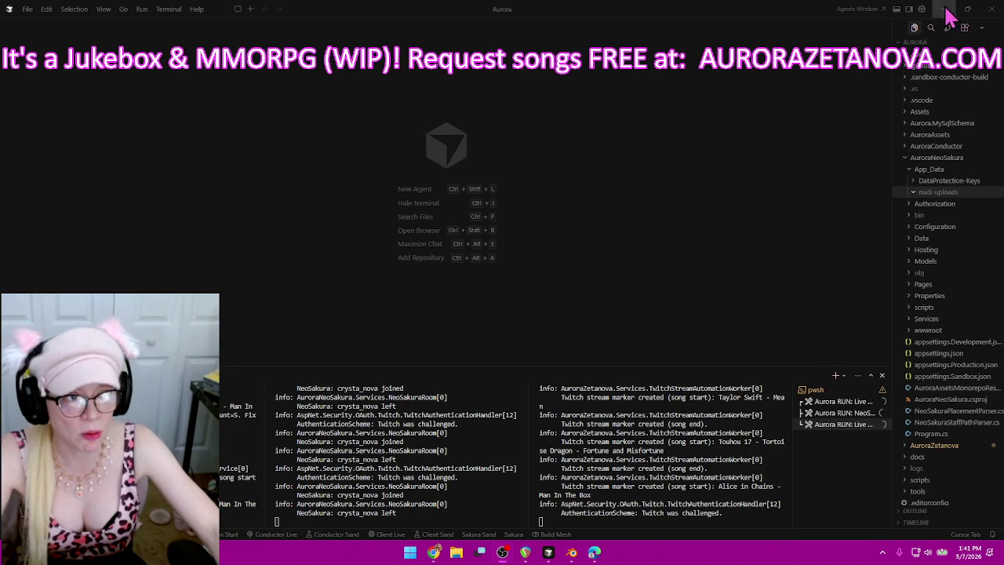
click(944, 9)
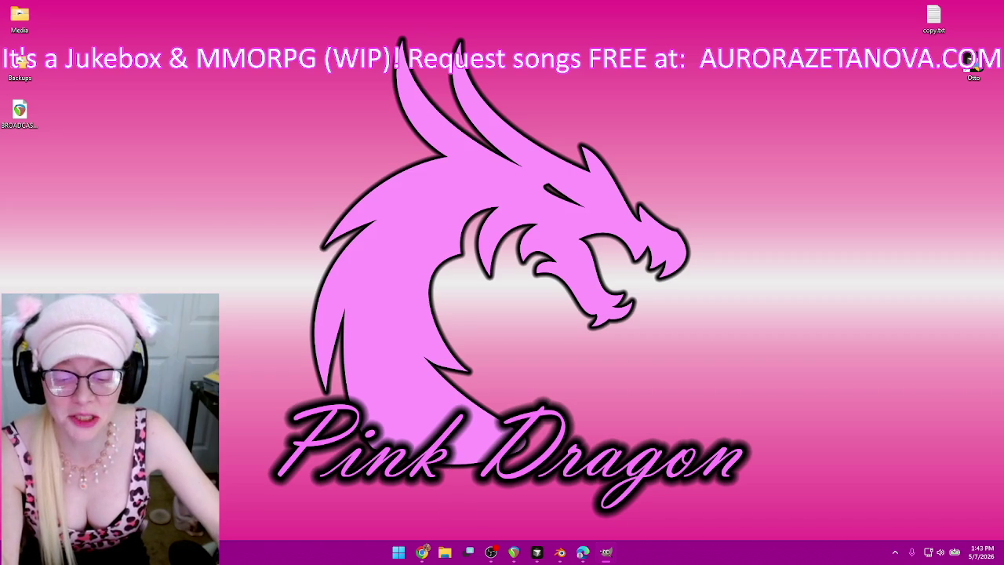
click(606, 552)
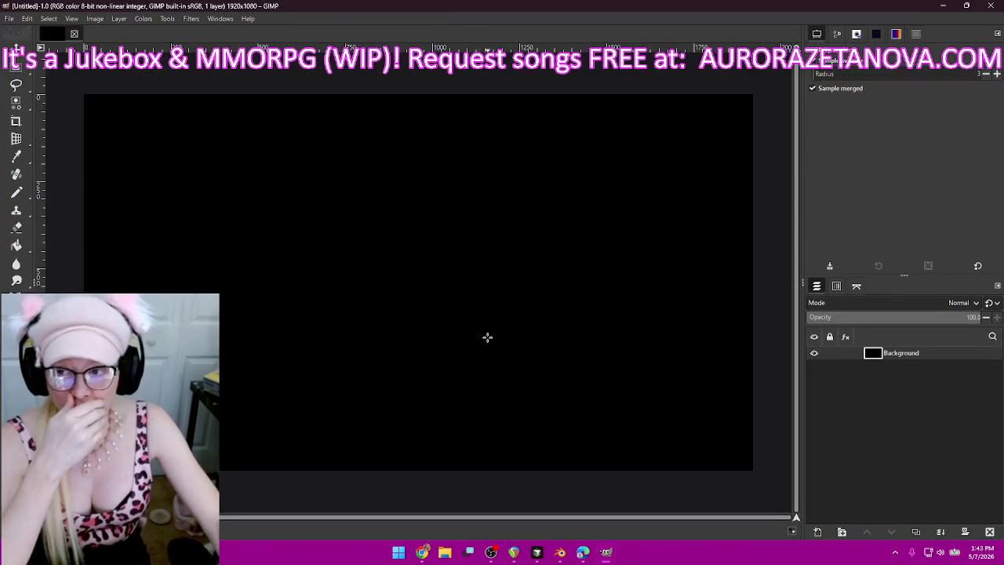
- Start Open as Layers and browse T7 Shield (D:) into the Aurora FF media folder
click(8, 18)
click(45, 85)
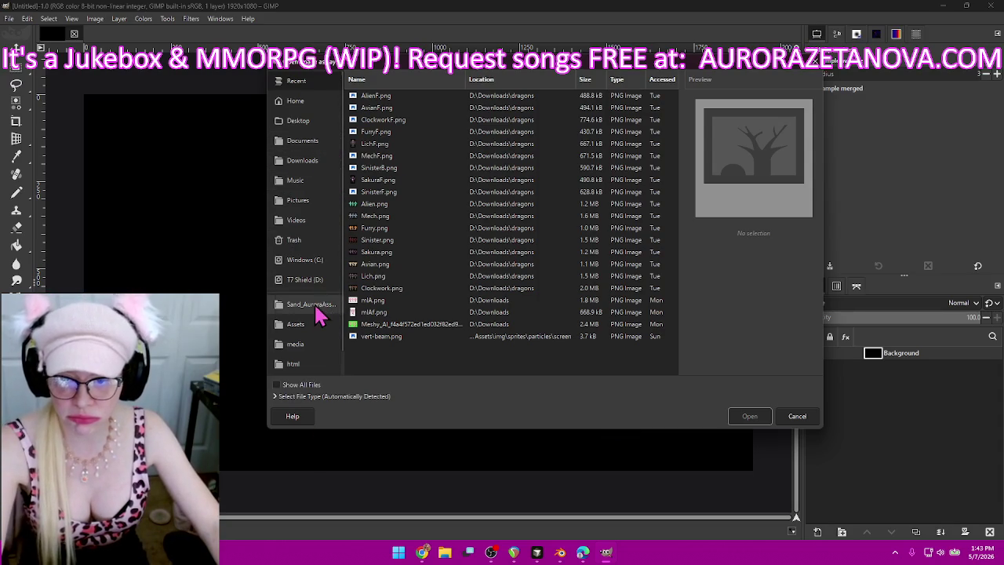
click(316, 283)
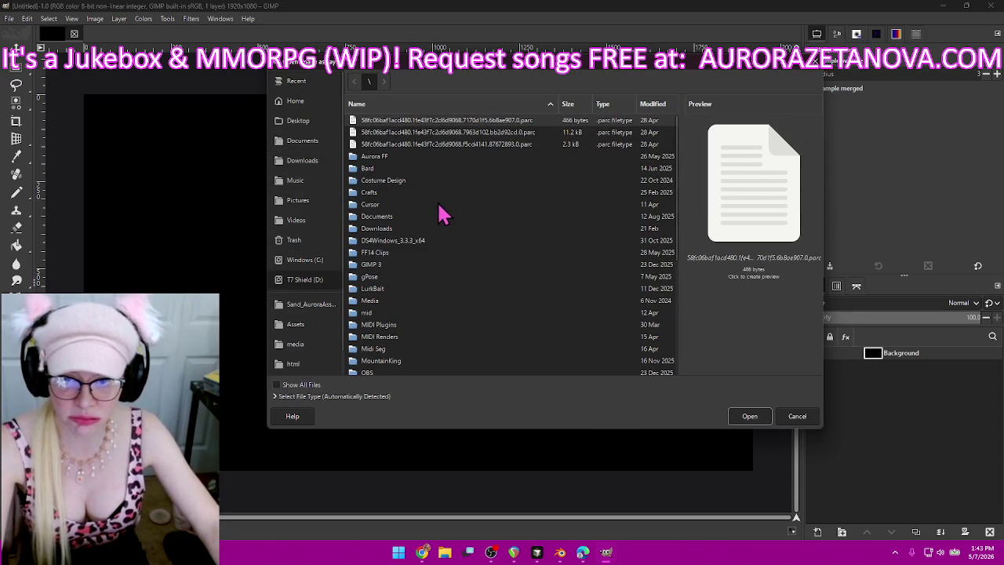
double_click(392, 157)
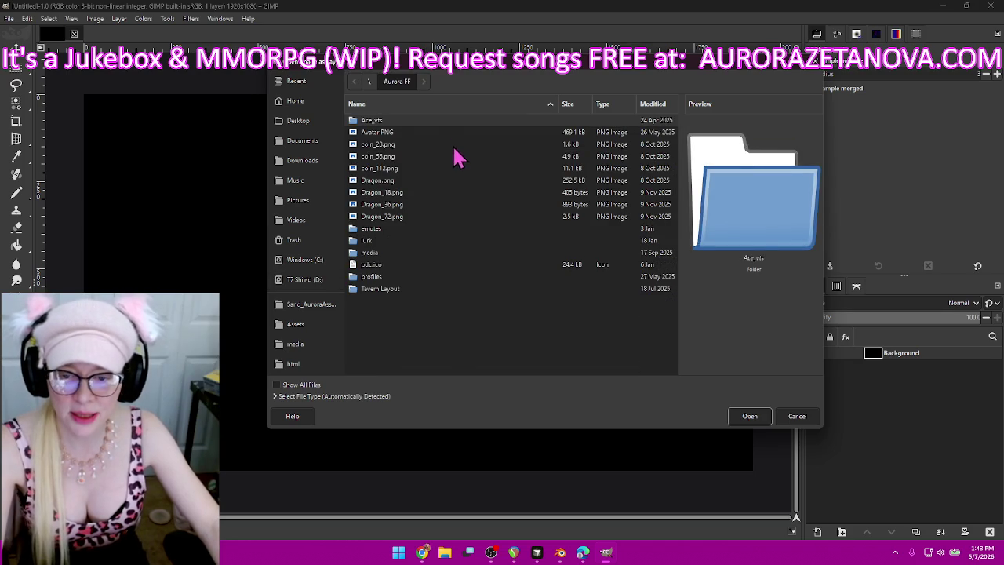
double_click(368, 253)
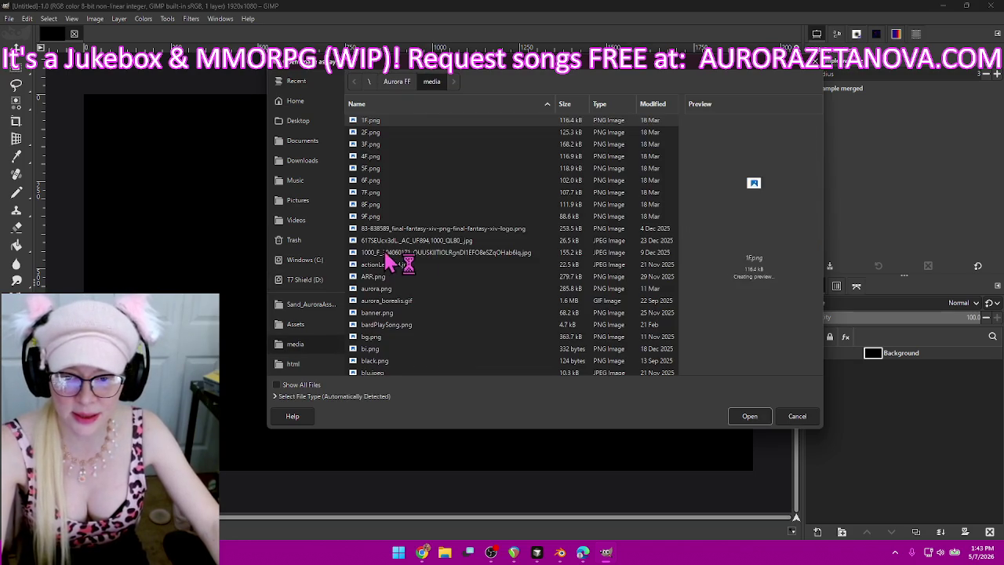
scroll(536, 192, down, 5)
scroll(536, 192, down, 5)
scroll(534, 196, down, 5)
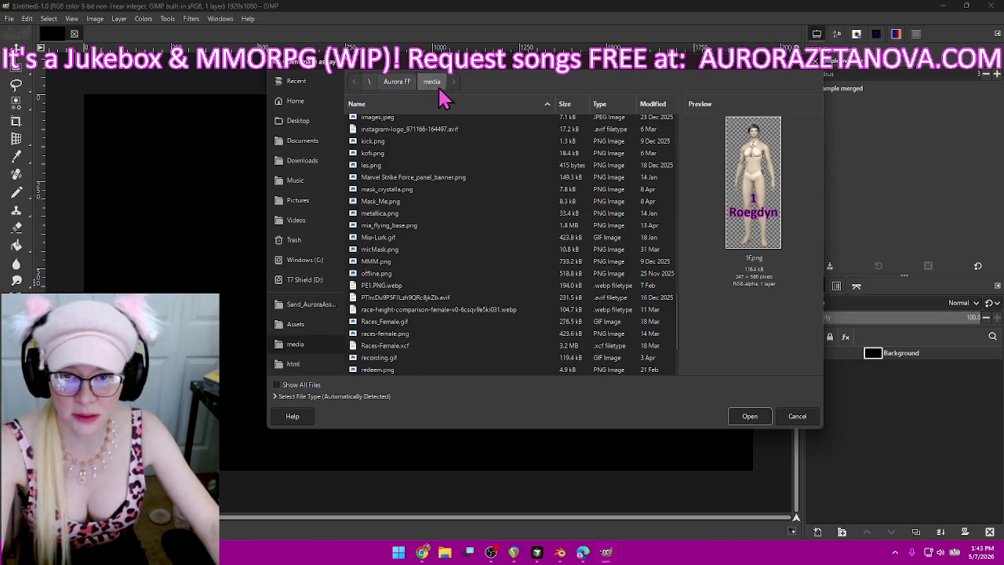
- Look through the Aurora FF emotes folder for the dragon image
click(397, 82)
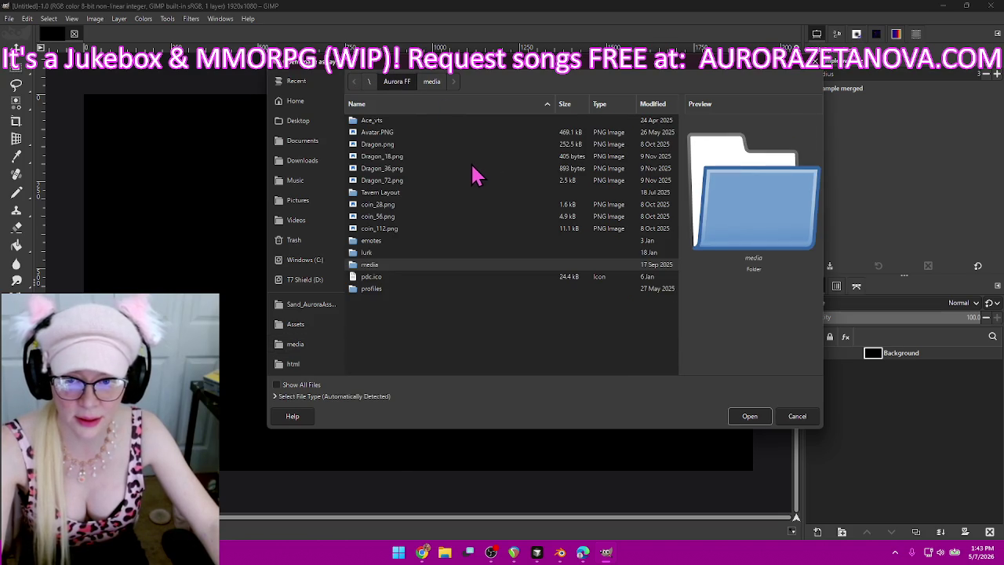
double_click(385, 241)
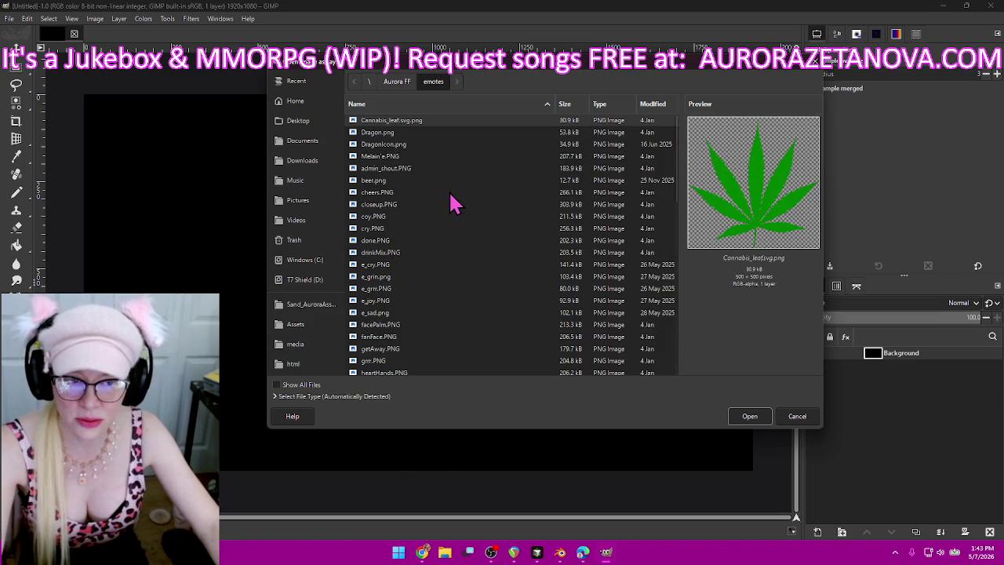
scroll(455, 204, down, 3)
scroll(459, 205, down, 3)
scroll(459, 206, down, 2)
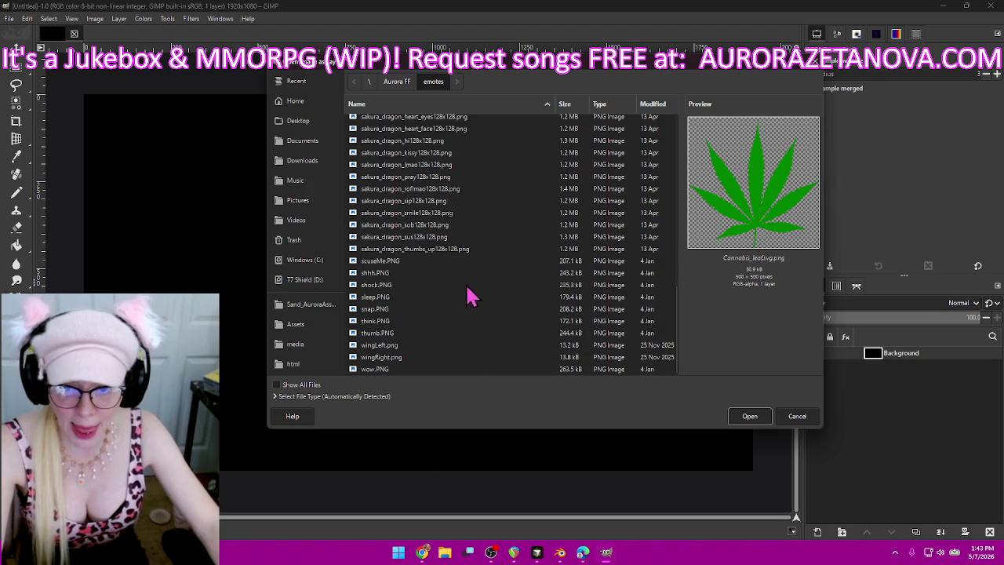
scroll(499, 213, up, 3)
scroll(500, 220, up, 3)
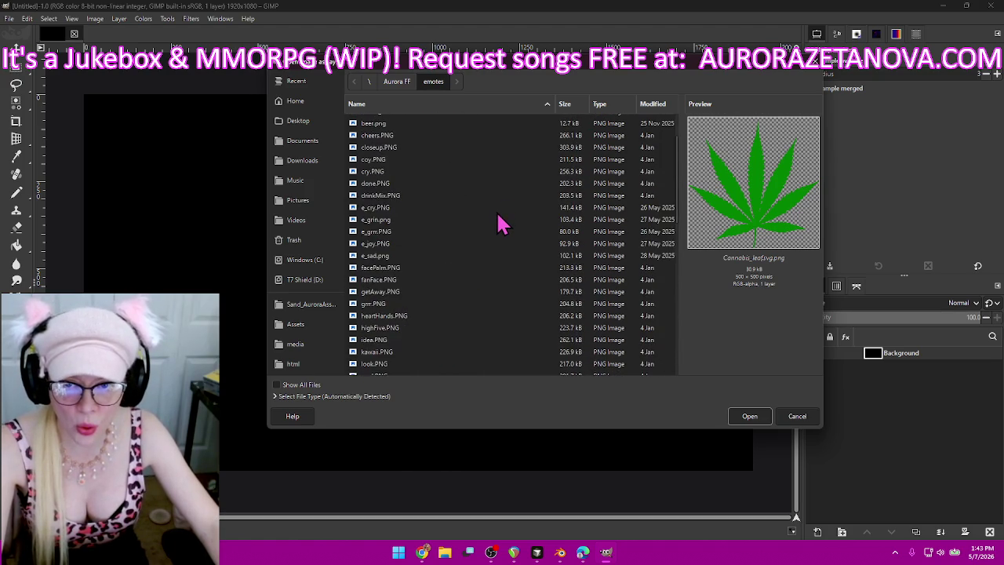
scroll(502, 227, up, 3)
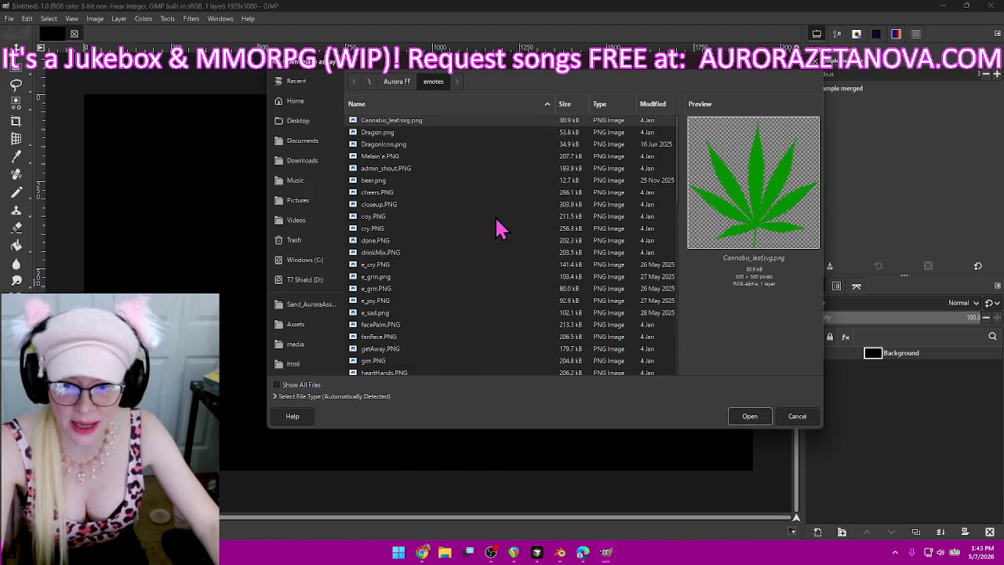
scroll(524, 225, down, 3)
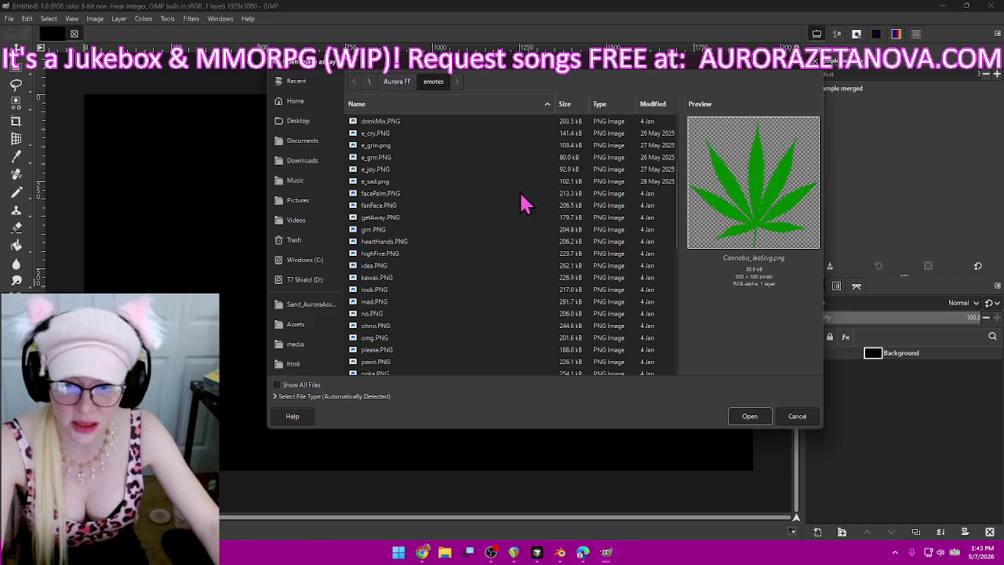
scroll(524, 184, down, 2)
scroll(524, 184, down, 2)
scroll(524, 184, down, 1)
scroll(524, 184, down, 4)
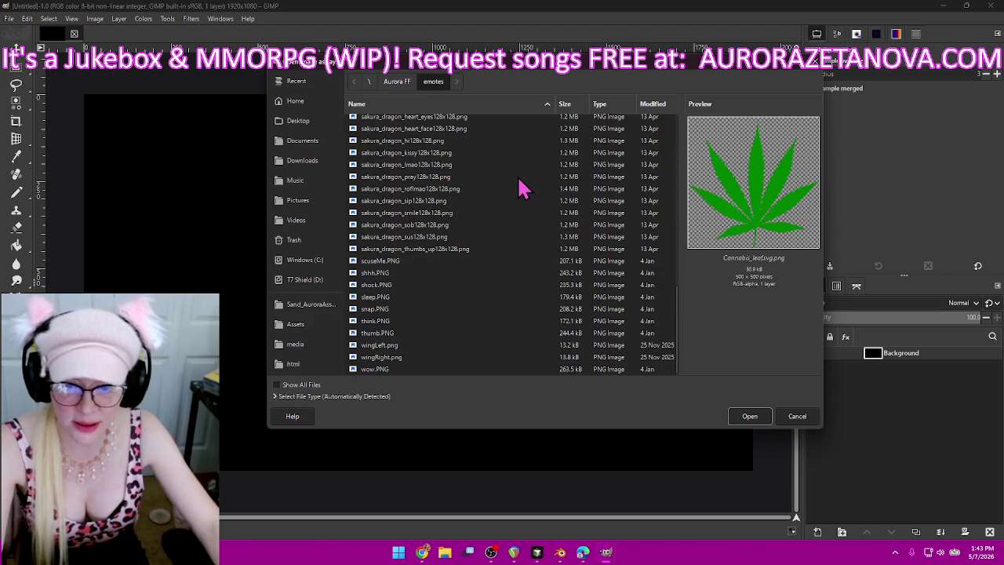
- Open Dragon.png from Aurora FF as a new layer over the black canvas
click(384, 82)
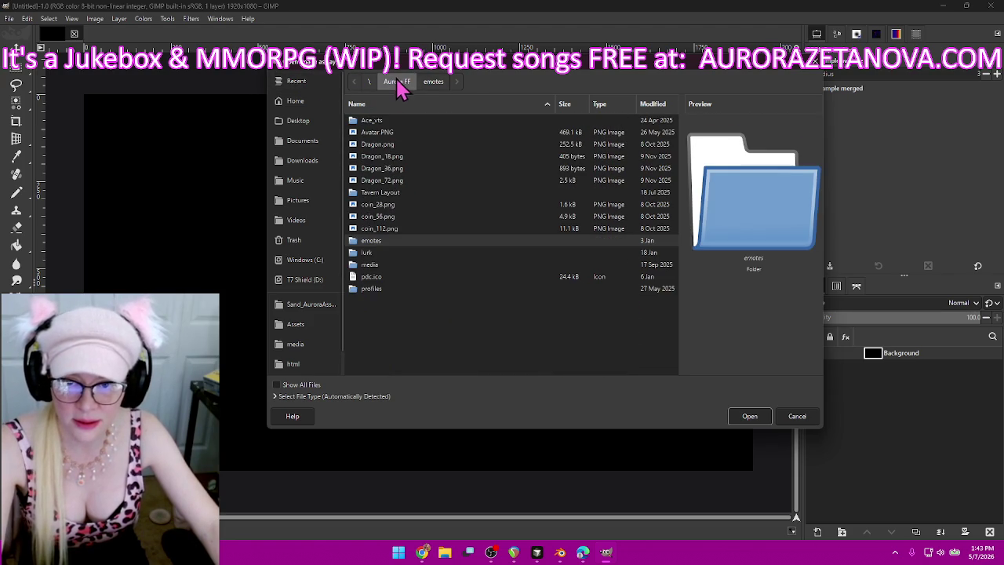
click(416, 157)
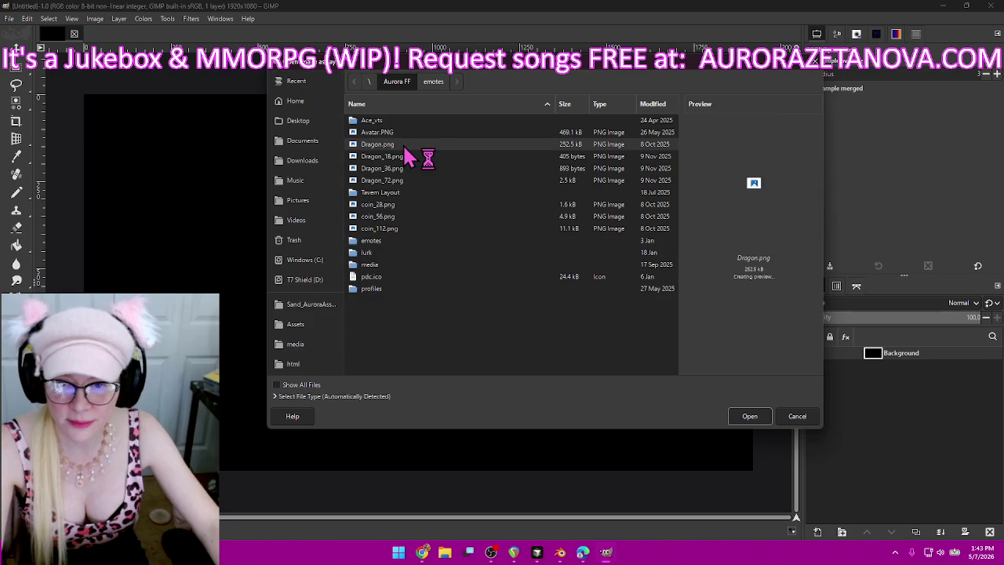
click(413, 144)
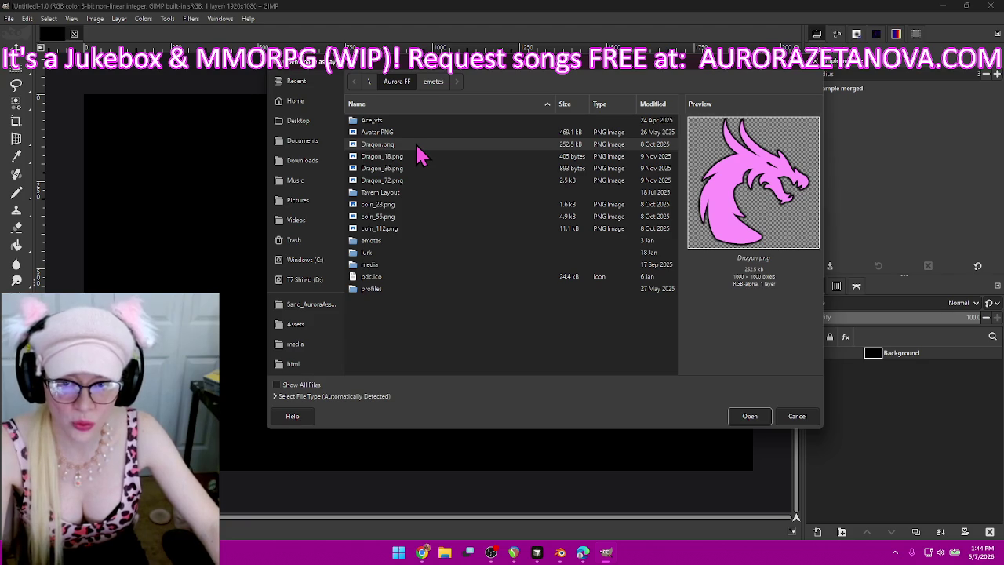
double_click(416, 144)
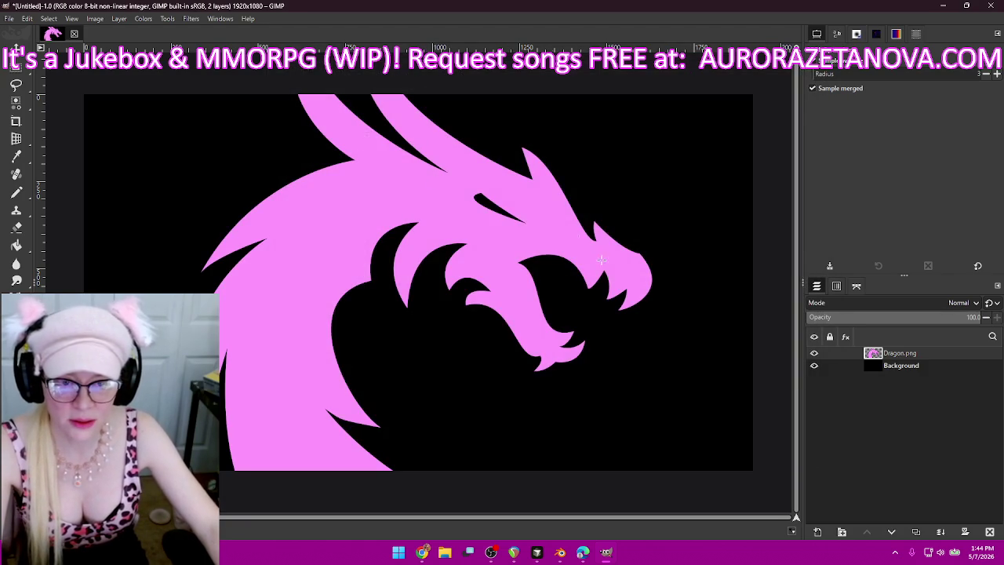
- Scale the Dragon layer down step by step to 901×901 pixels and apply it
ctrl+scroll(511, 316, down, 2)
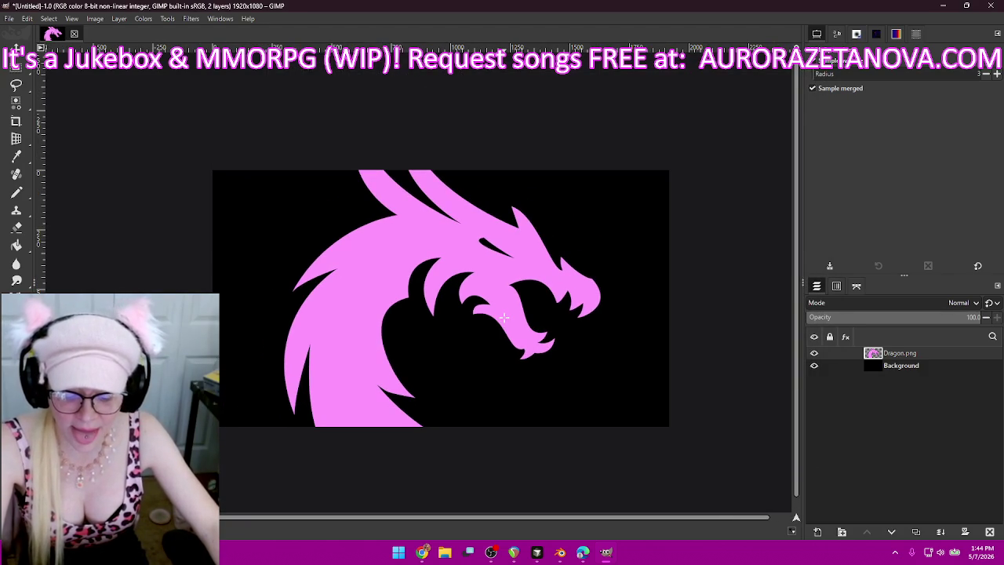
key(shift+s)
click(503, 316)
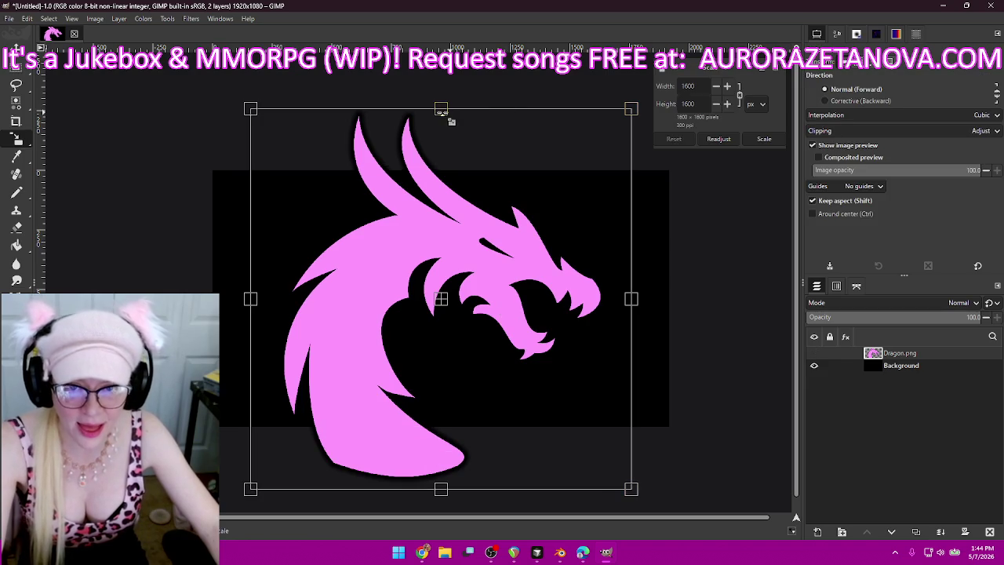
drag(441, 111, 444, 172)
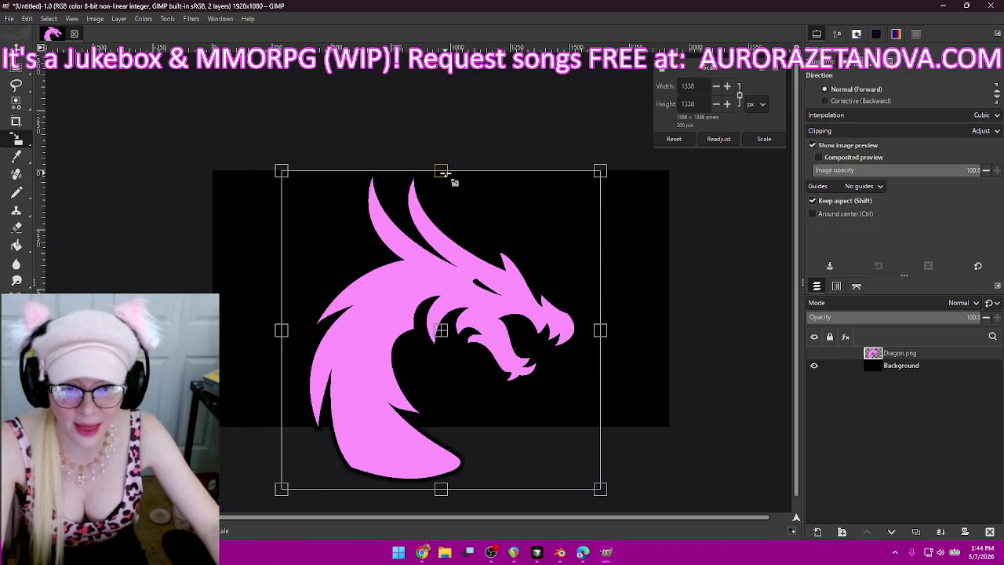
drag(444, 486, 454, 425)
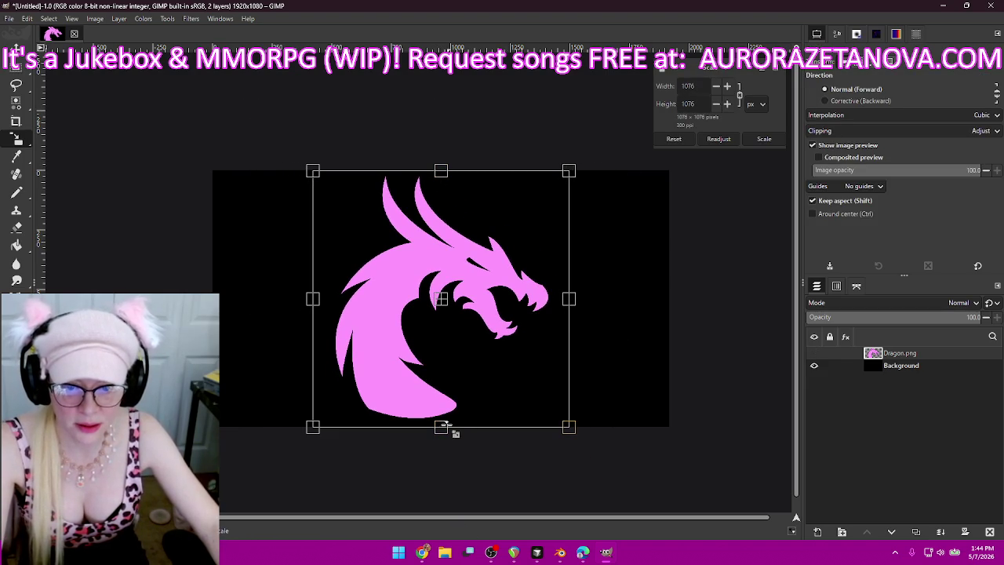
drag(442, 427, 443, 404)
drag(441, 170, 441, 188)
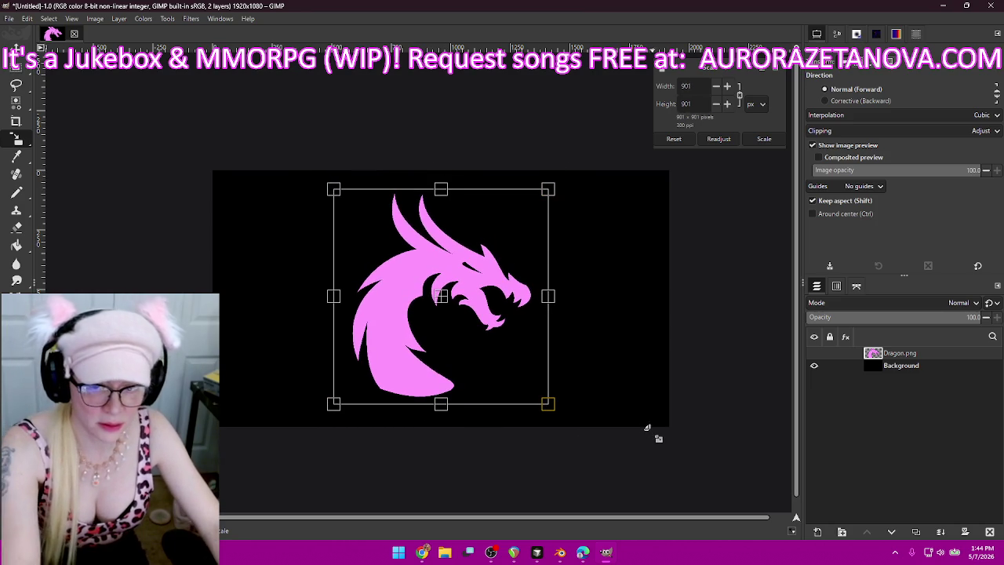
key(Return)
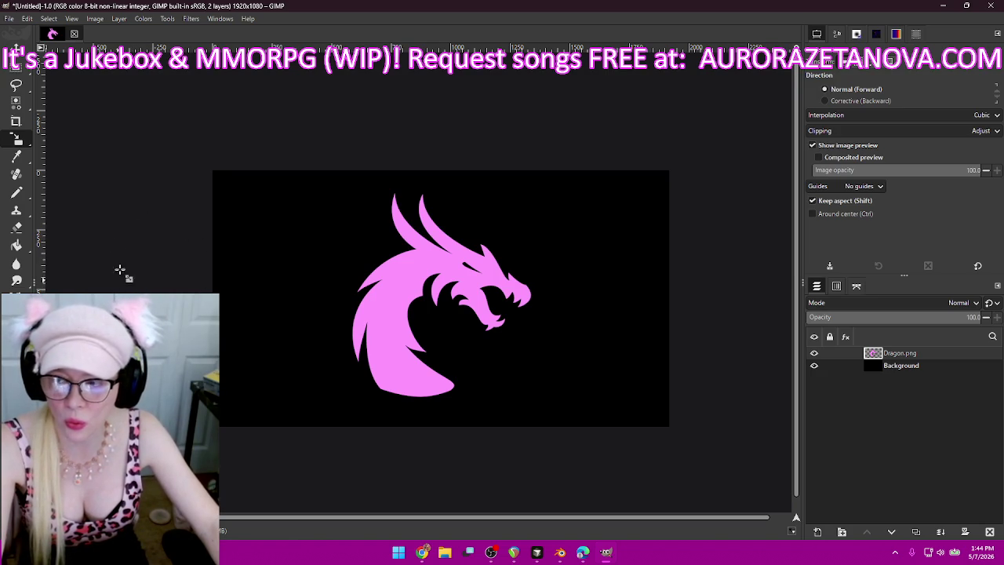
- Add a text box across the lower image reading 'Pink Dragon'
key(t)
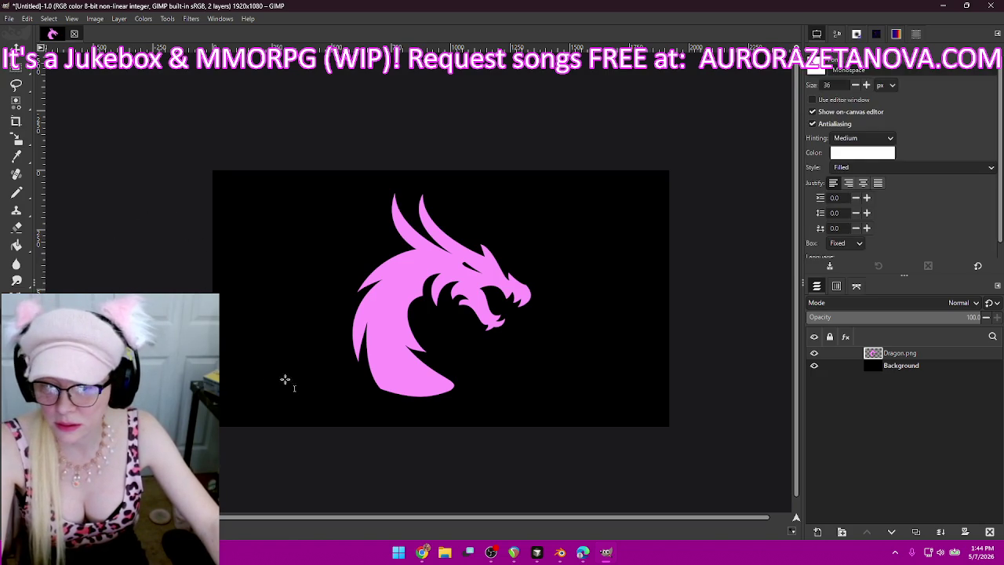
drag(242, 346, 656, 422)
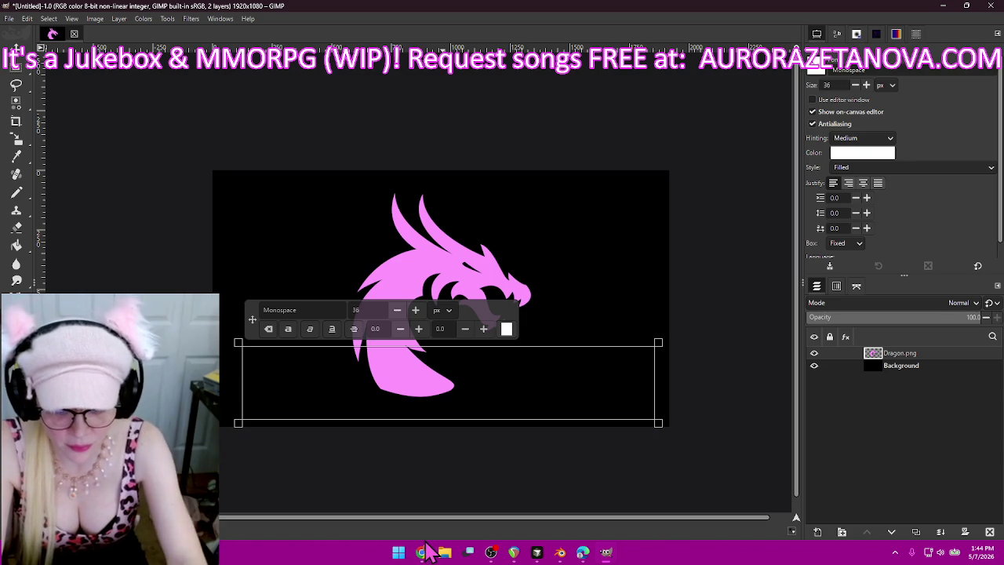
text(Pink Dragon)
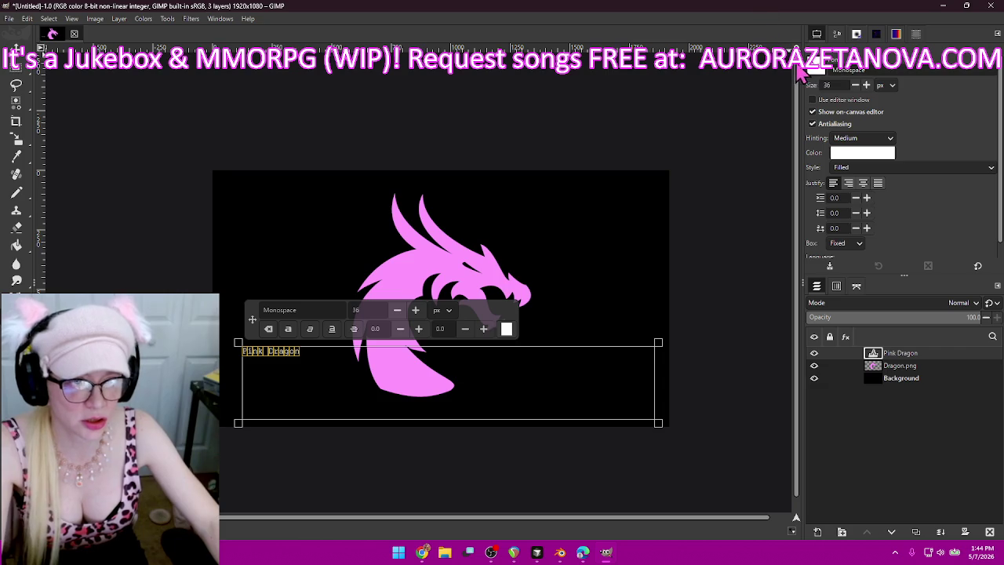
- Set the caption font to Brush Script MT Italic
click(821, 76)
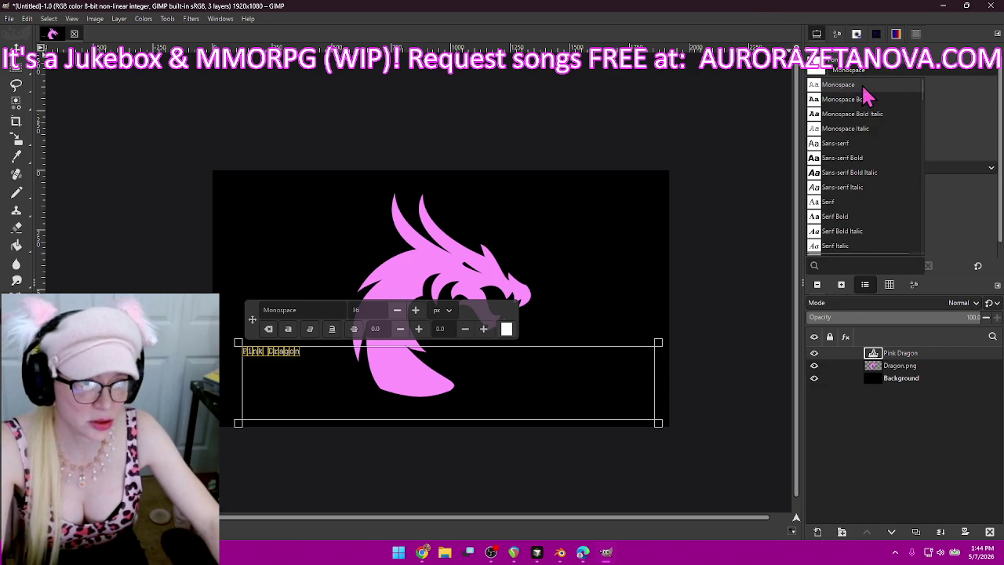
scroll(858, 161, up, 5)
scroll(858, 162, up, 5)
scroll(858, 167, up, 5)
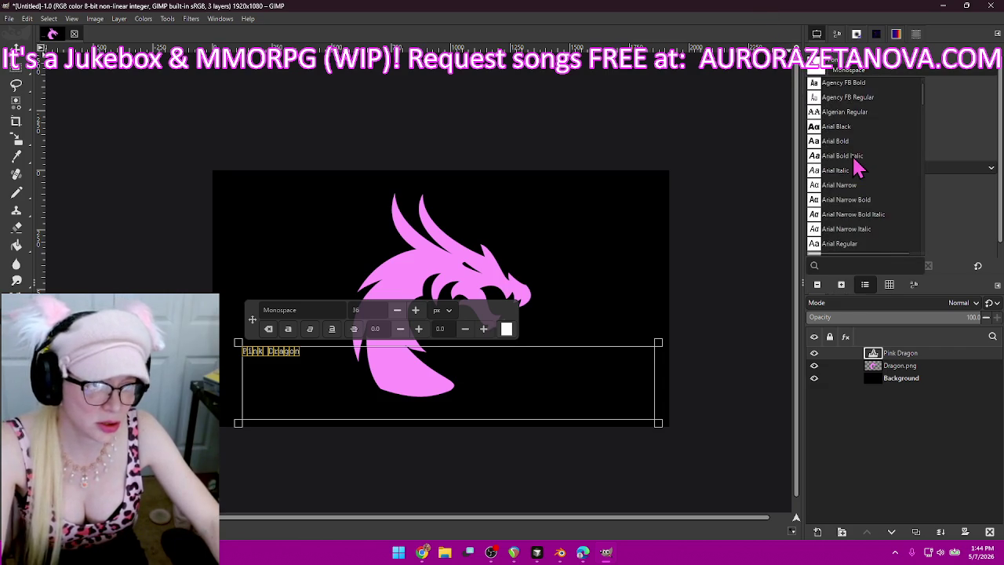
scroll(858, 167, down, 3)
scroll(859, 168, down, 3)
scroll(859, 168, down, 3)
scroll(861, 168, down, 3)
scroll(861, 167, down, 2)
scroll(863, 165, down, 2)
scroll(864, 165, down, 2)
scroll(869, 165, down, 2)
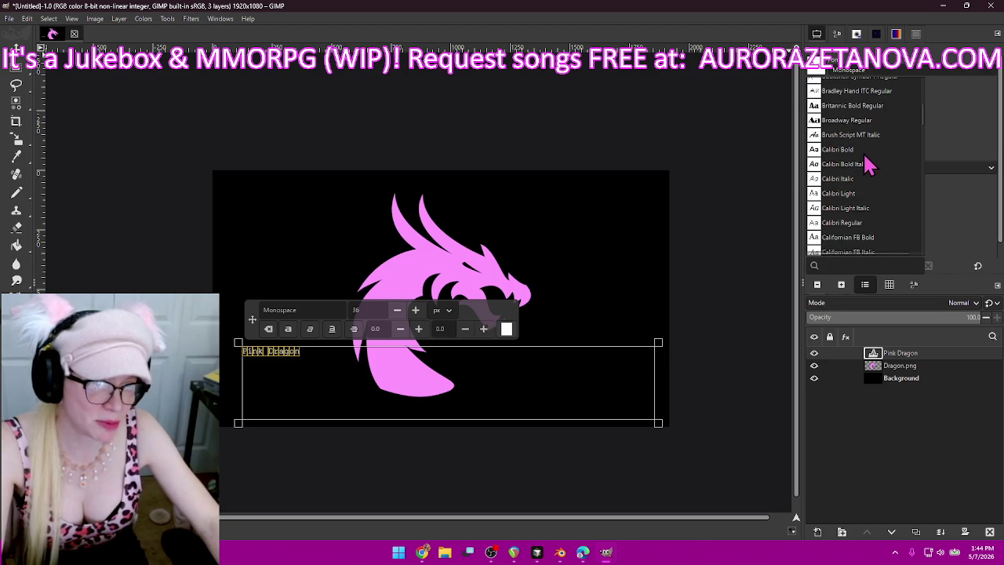
click(815, 136)
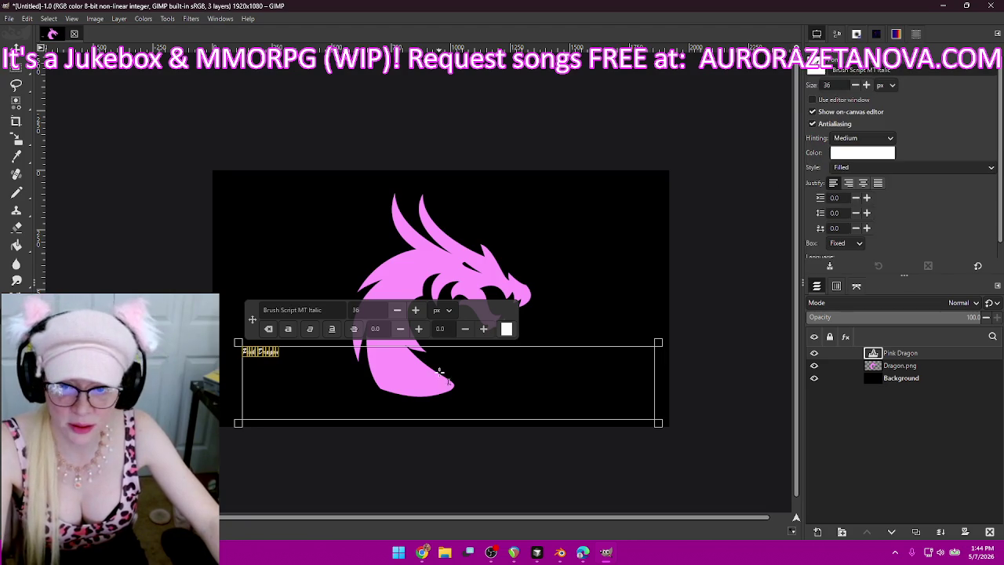
- Enlarge the caption to size 220 and colour it black (000000)
click(416, 309)
click(415, 310)
click(416, 310)
click(415, 310)
drag(416, 310, 418, 310)
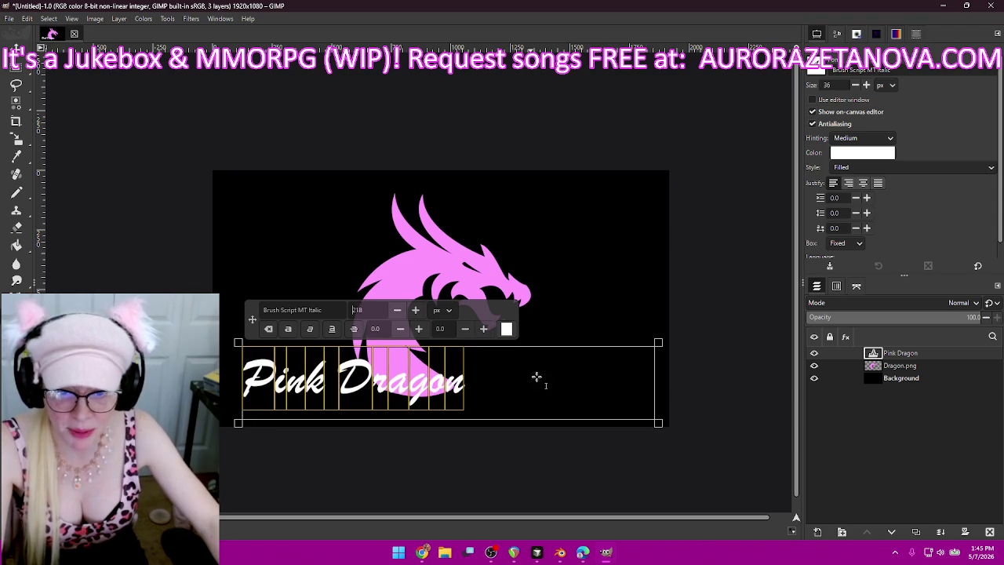
click(416, 310)
click(417, 310)
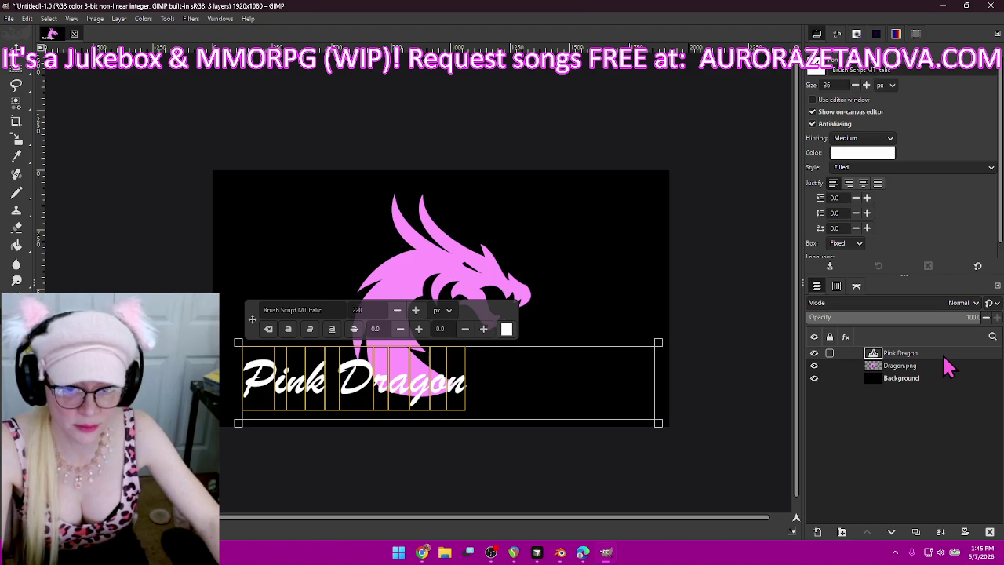
click(510, 332)
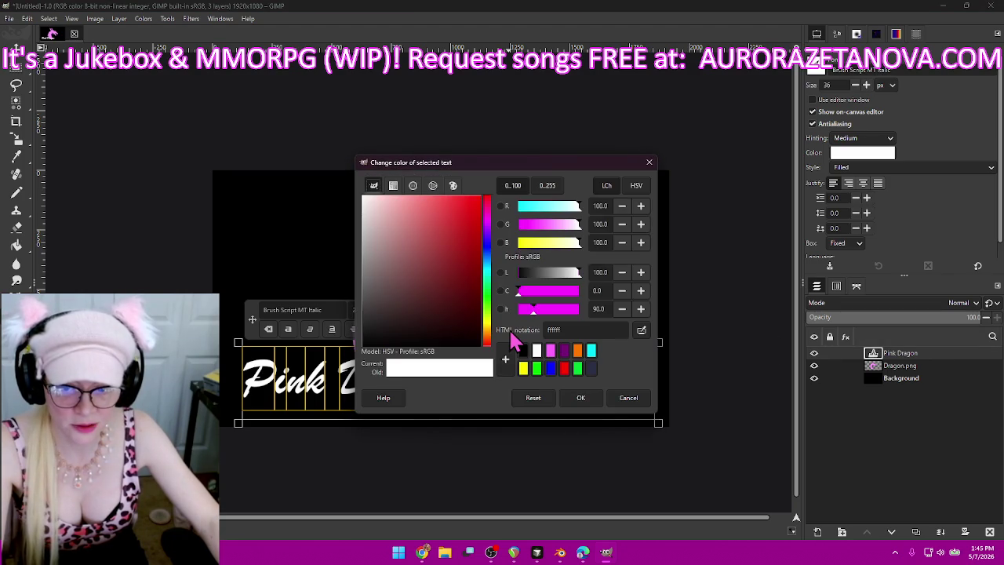
drag(421, 336, 345, 362)
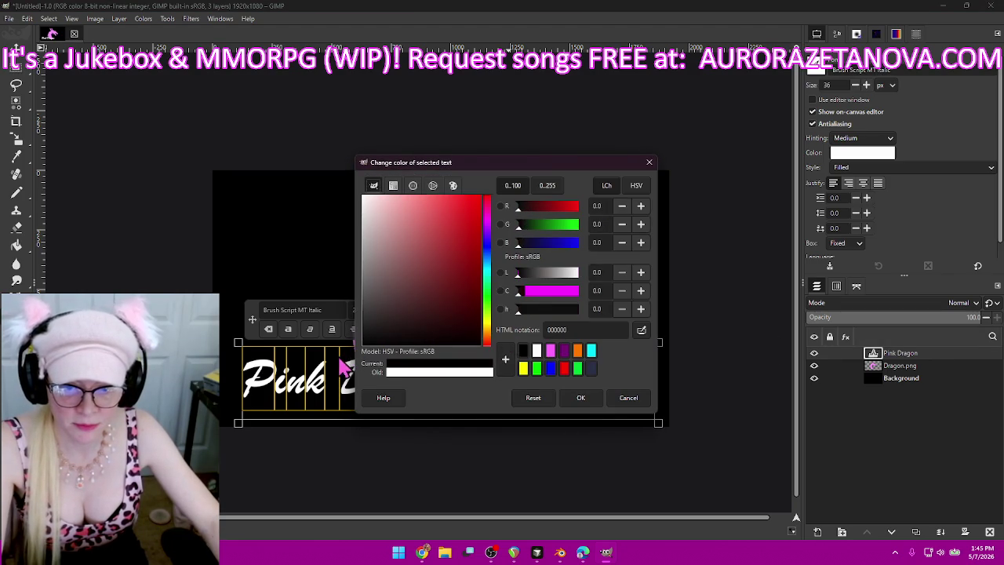
click(579, 397)
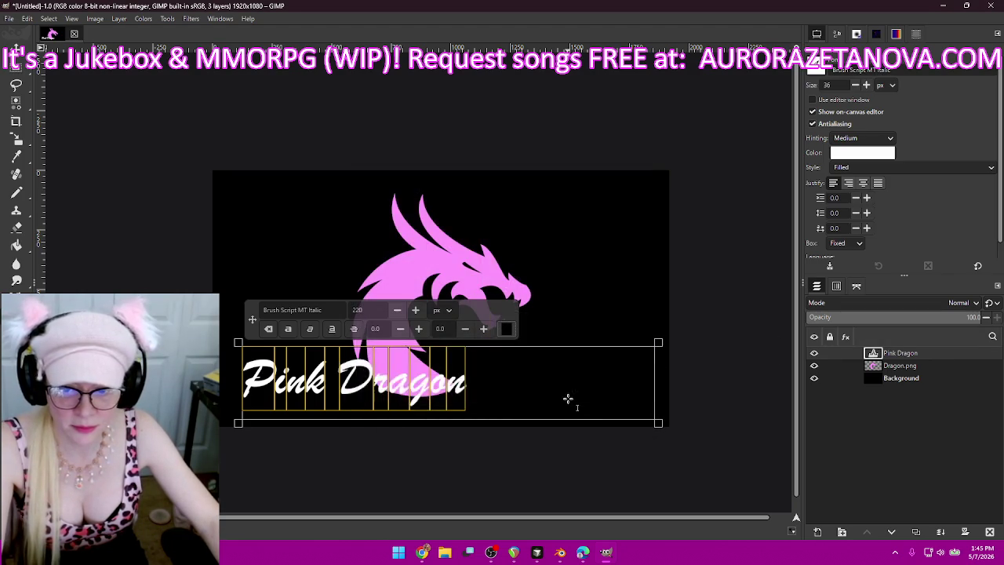
click(196, 22)
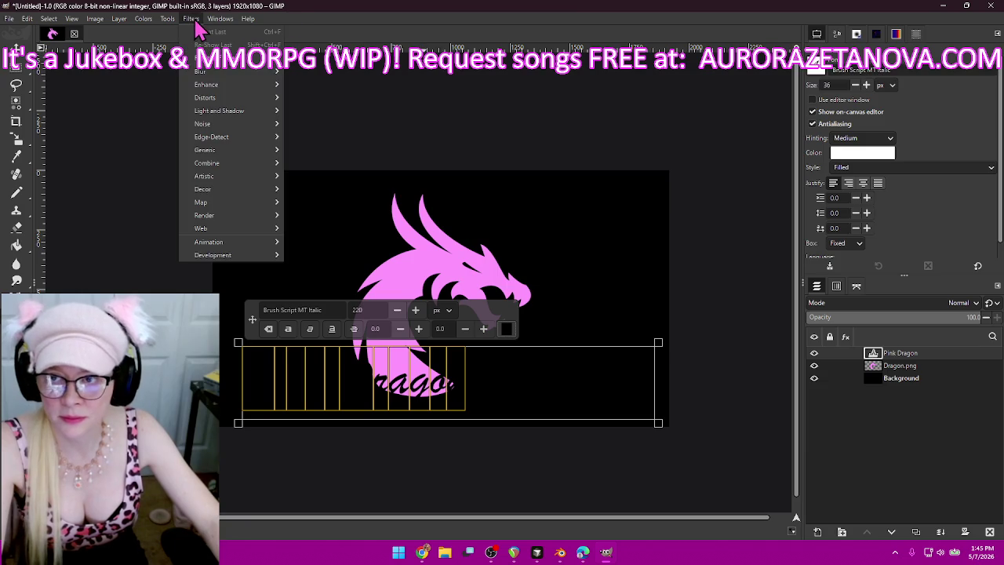
- Add a pink Drop Shadow to the caption with X and Y offsets of 0
mouse_move(219, 111)
click(345, 191)
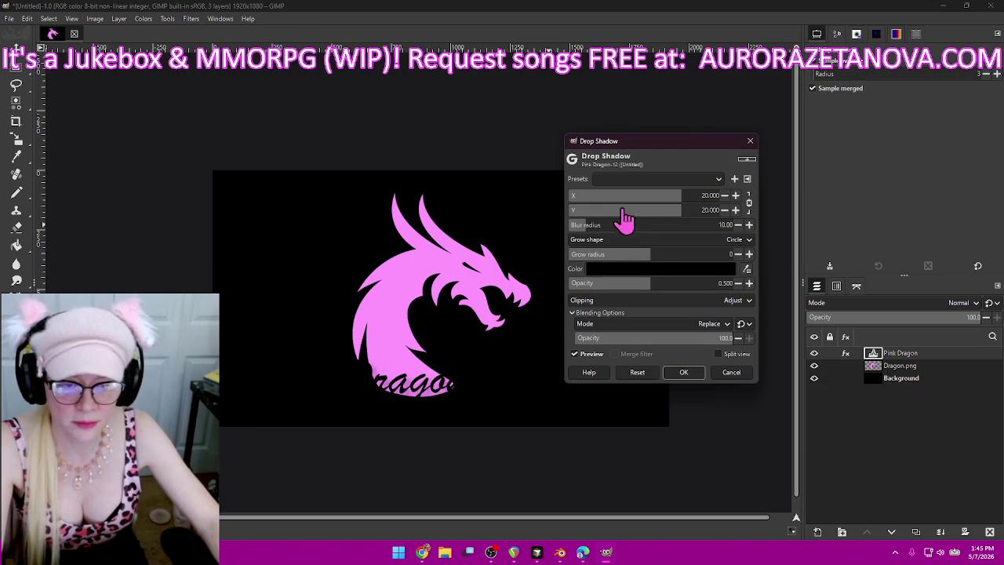
click(651, 269)
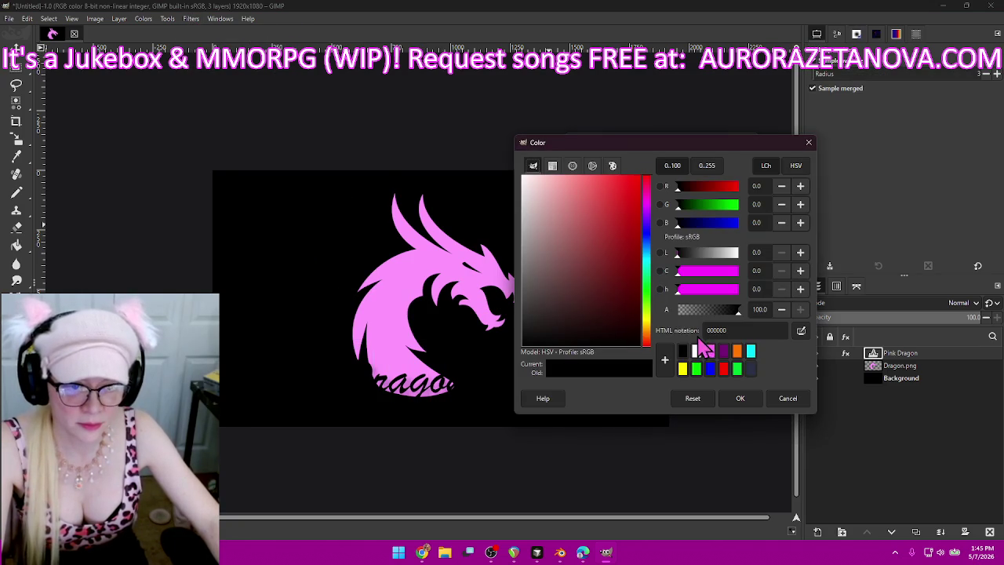
click(710, 351)
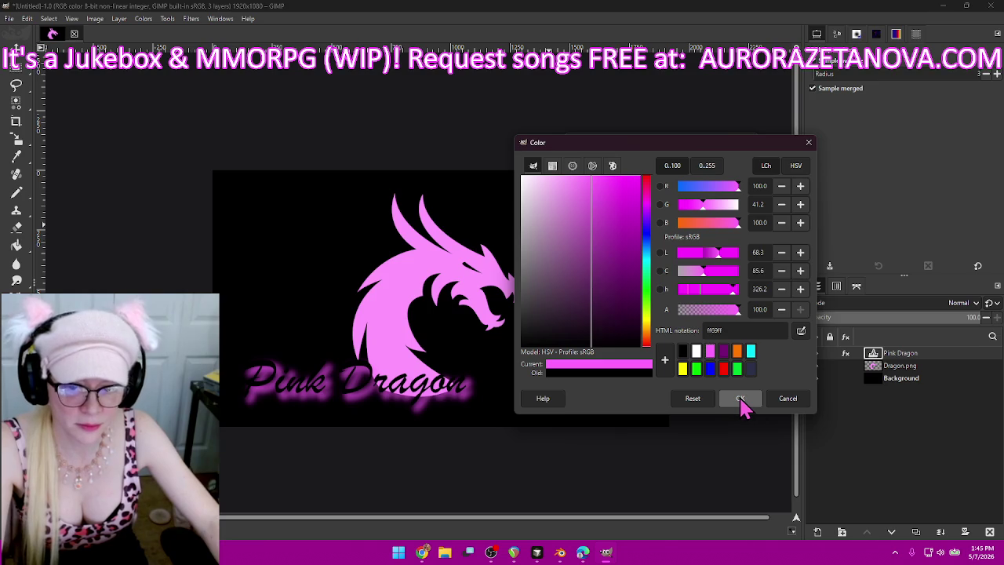
click(741, 400)
drag(668, 211, 654, 208)
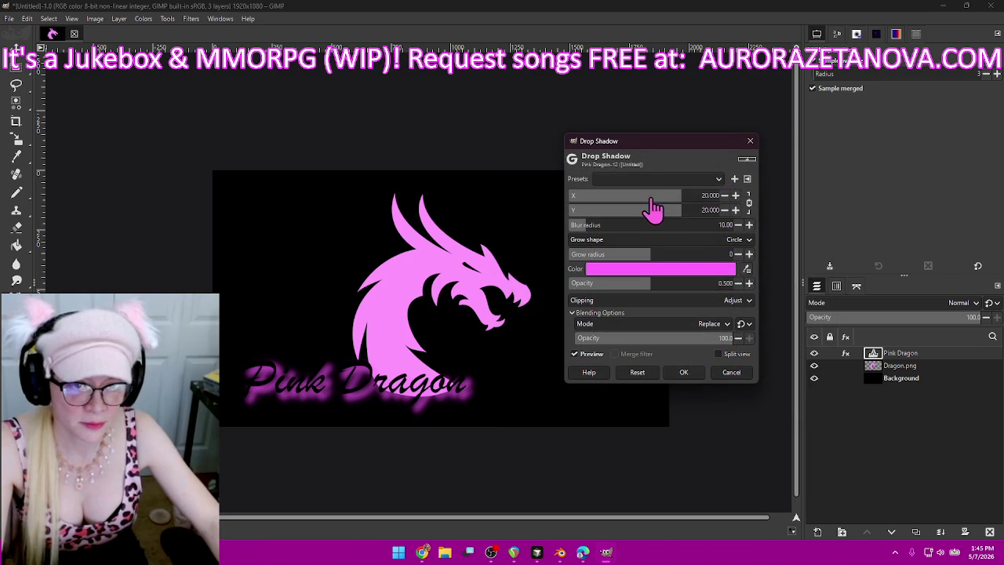
text(0)
key(Tab)
key(Tab)
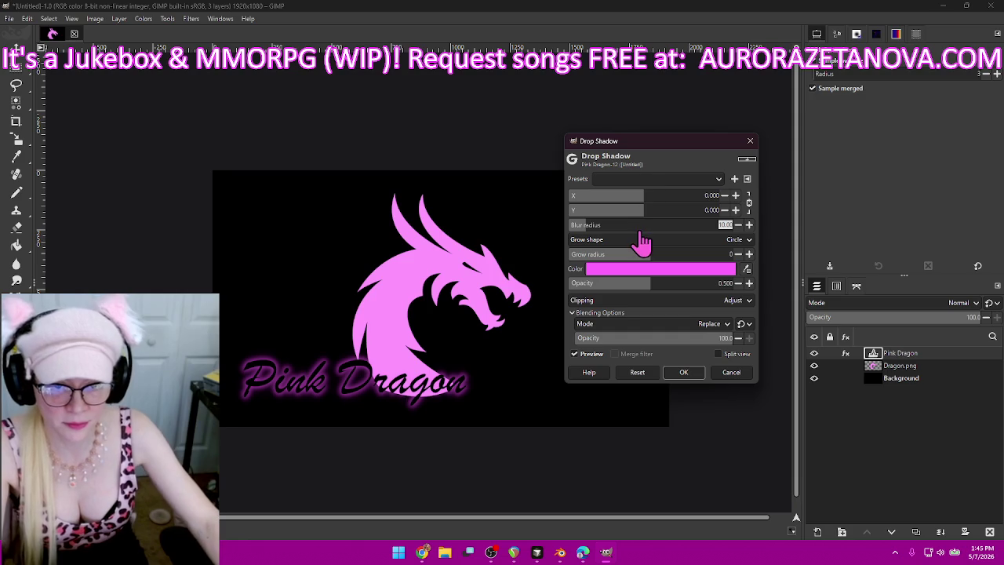
- Set the shadow's grow radius to 12 and blur radius to 4, then apply it
click(655, 257)
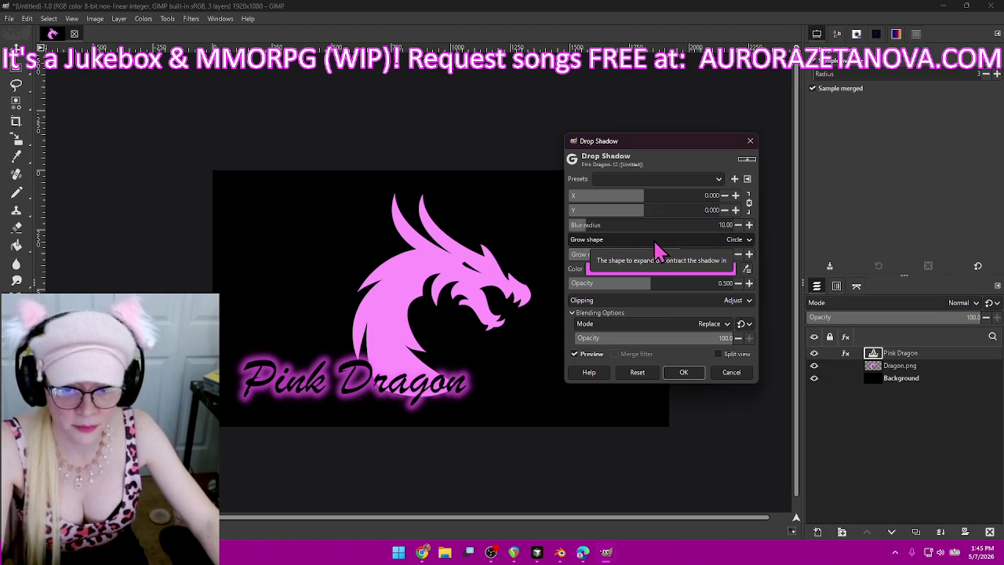
drag(606, 228, 576, 225)
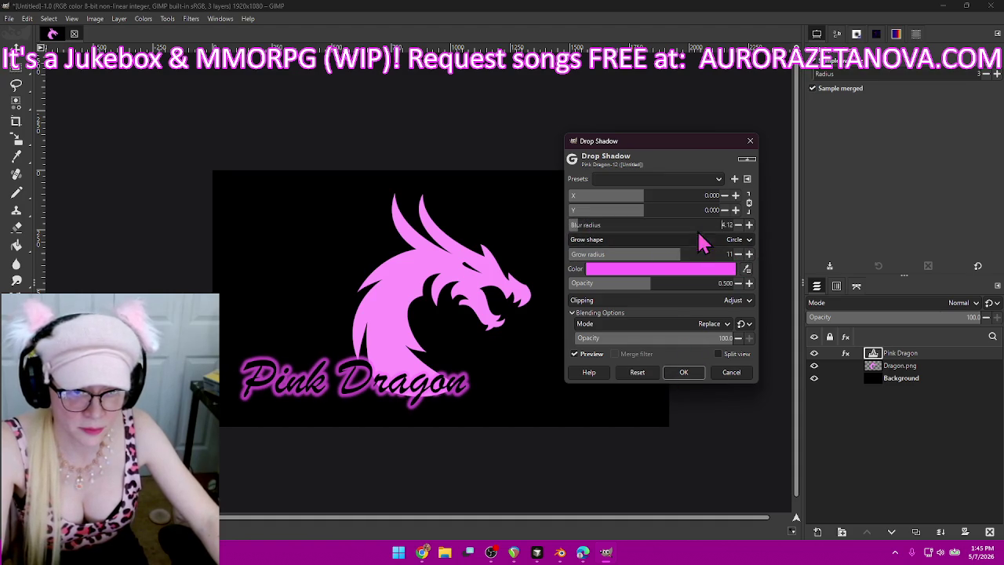
click(695, 225)
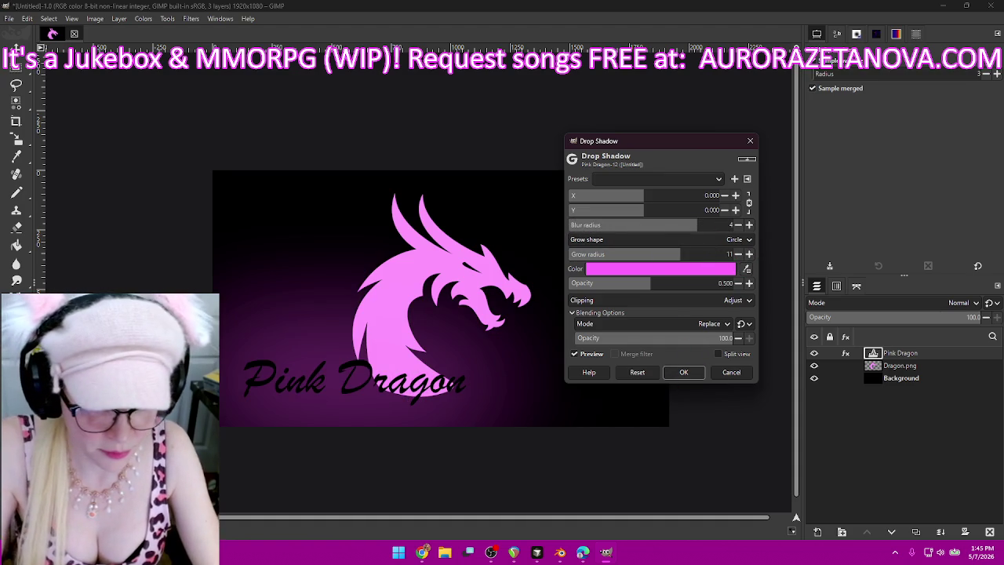
key(Return)
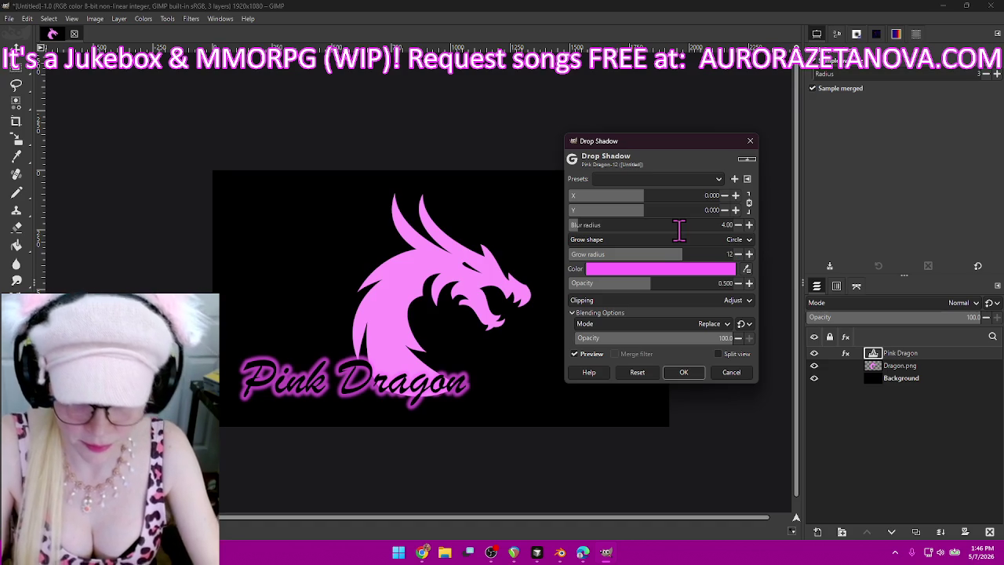
click(684, 374)
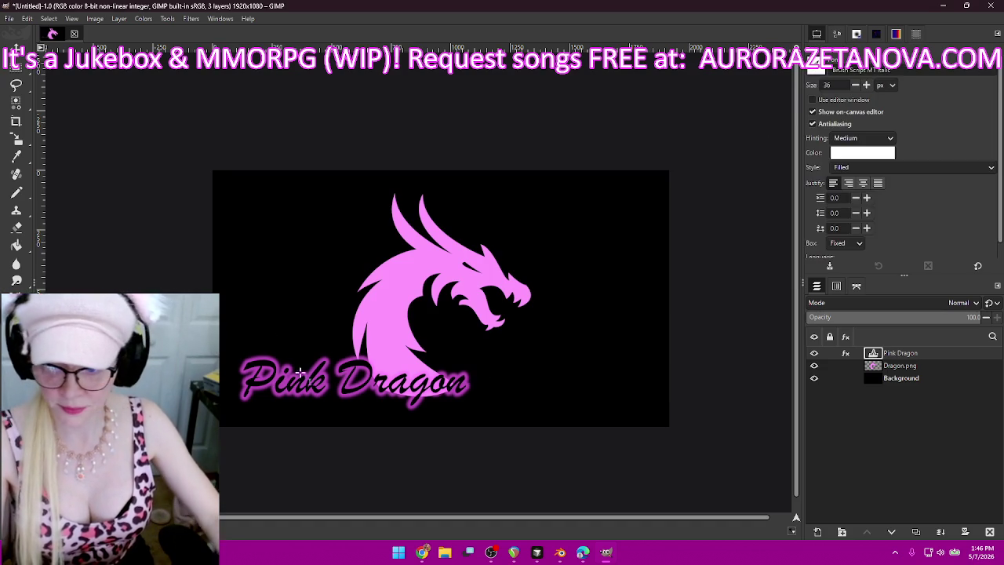
- Move the Pink Dragon text right to centre it under the dragon, then open Export Image
click(17, 66)
mouse_move(328, 380)
mouse_down()
mouse_move(410, 380)
mouse_move(417, 398)
mouse_up()
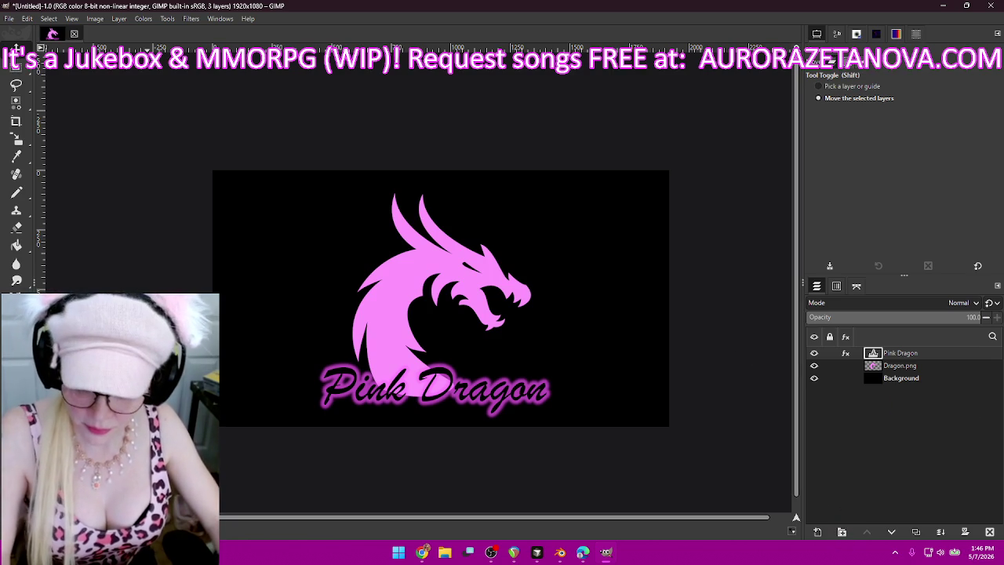
key(ctrl+shift+e)
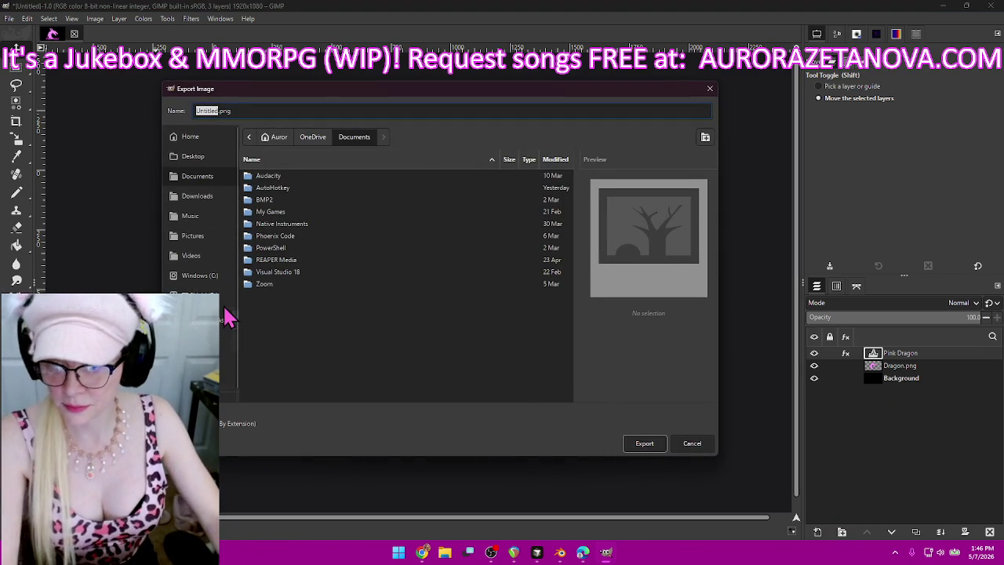
- Browse the export dialog through drive D to the Media folder, then cancel
click(296, 201)
click(287, 213)
double_click(287, 213)
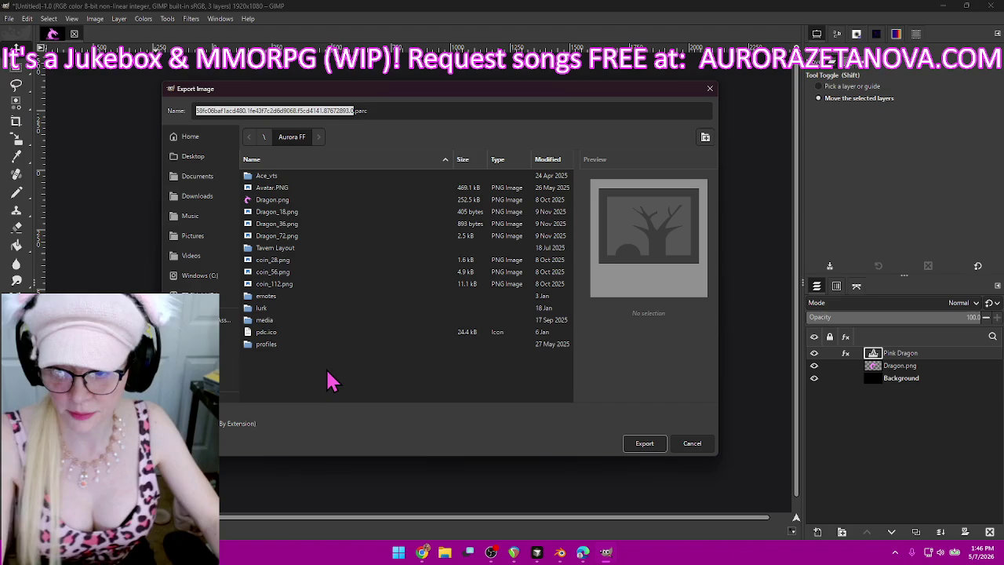
scroll(231, 378, down, 1)
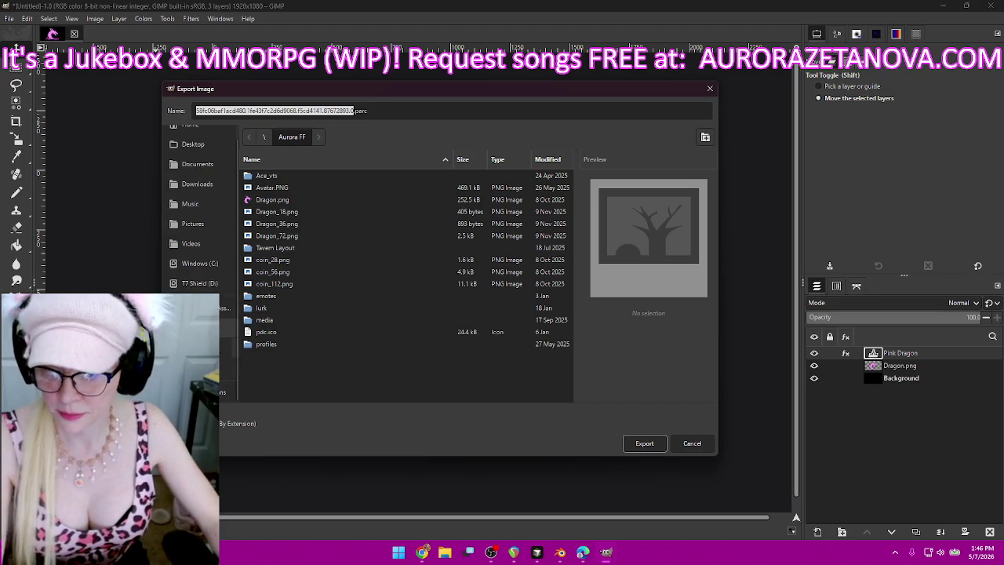
click(267, 138)
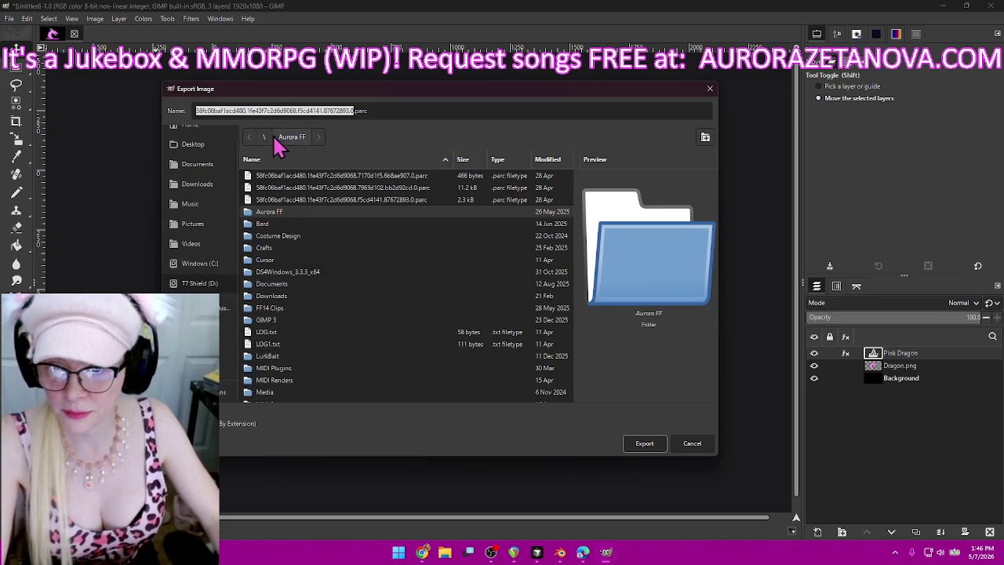
click(225, 300)
scroll(347, 269, down, 3)
scroll(348, 269, down, 2)
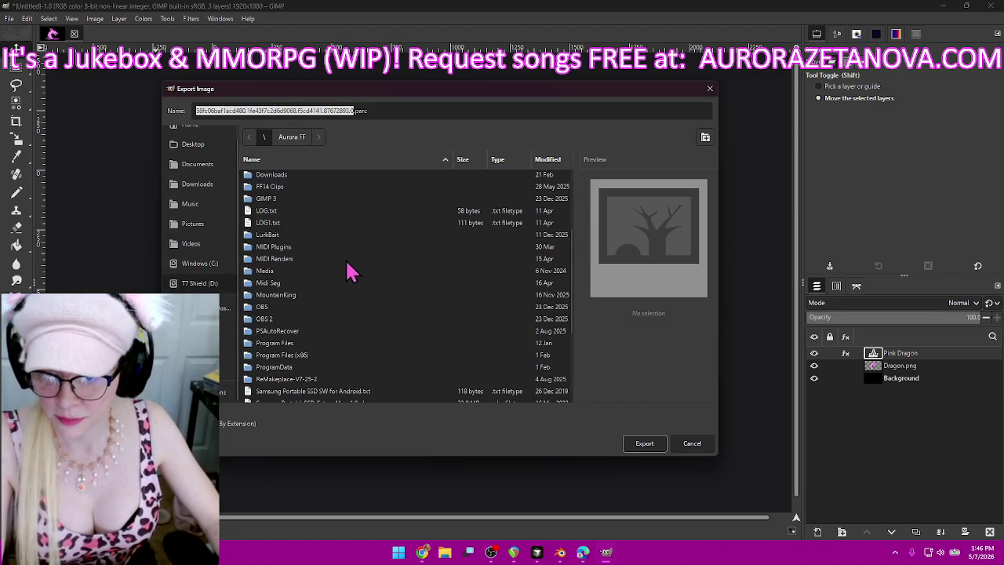
double_click(284, 279)
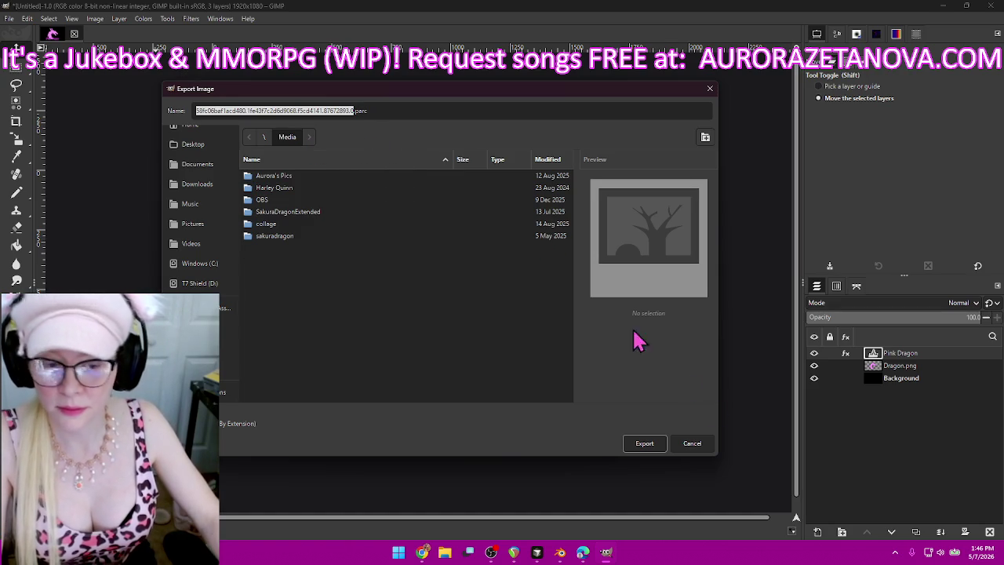
click(694, 443)
- Export the image as BG.png into D:\Media with the default PNG options
key(ctrl+shift+e)
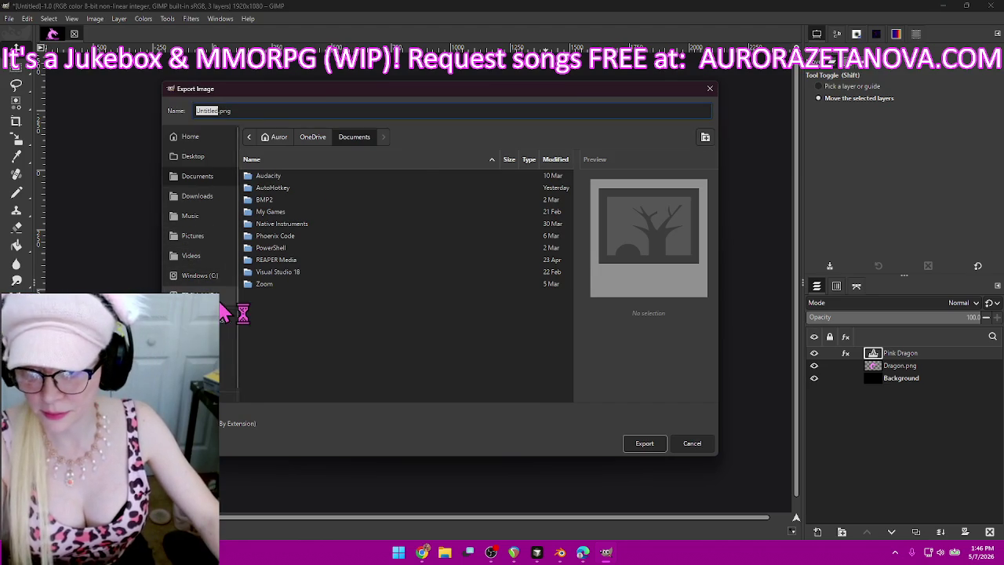
click(221, 313)
scroll(292, 316, down, 1)
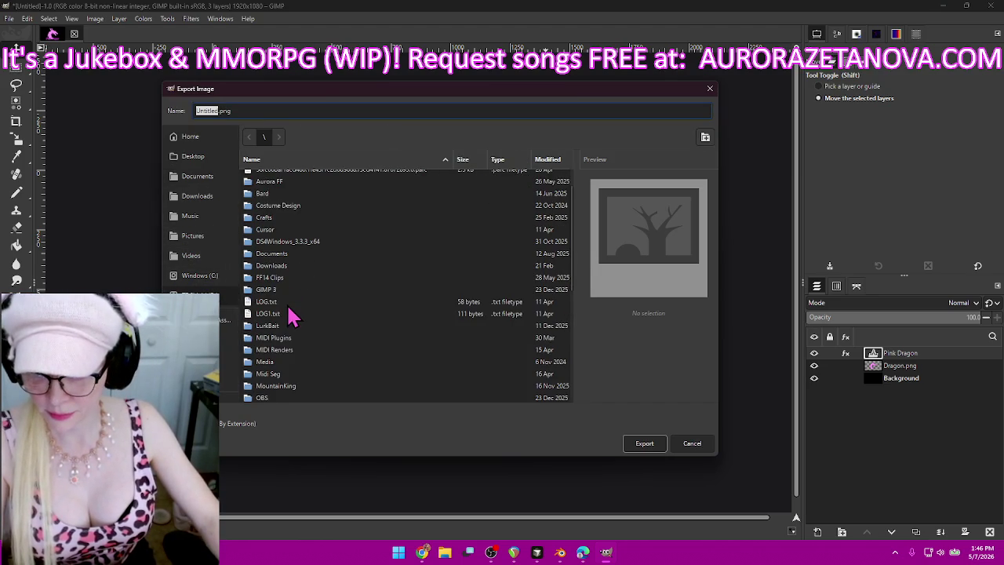
scroll(294, 323, down, 1)
double_click(285, 331)
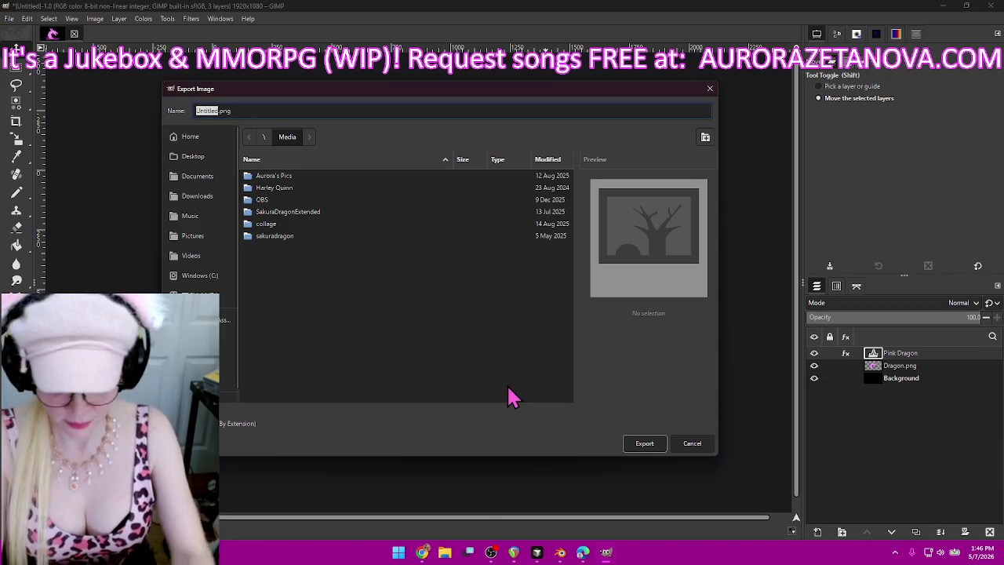
text(BG)
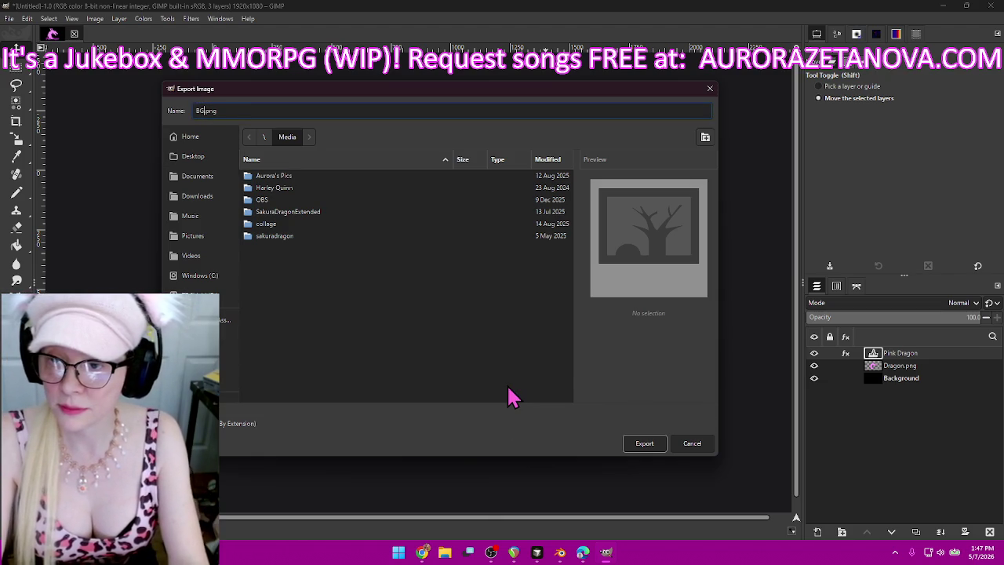
key(Return)
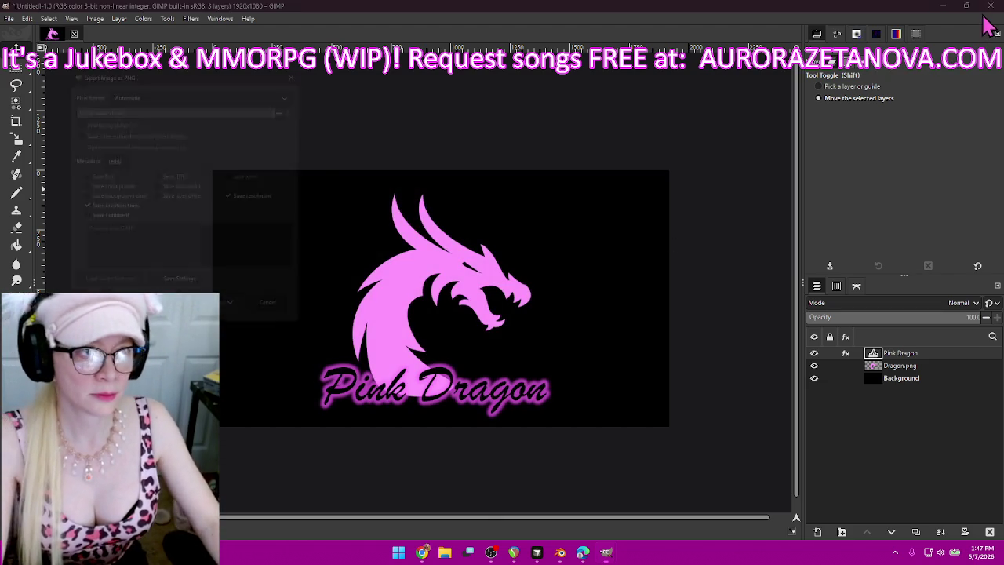
key(Return)
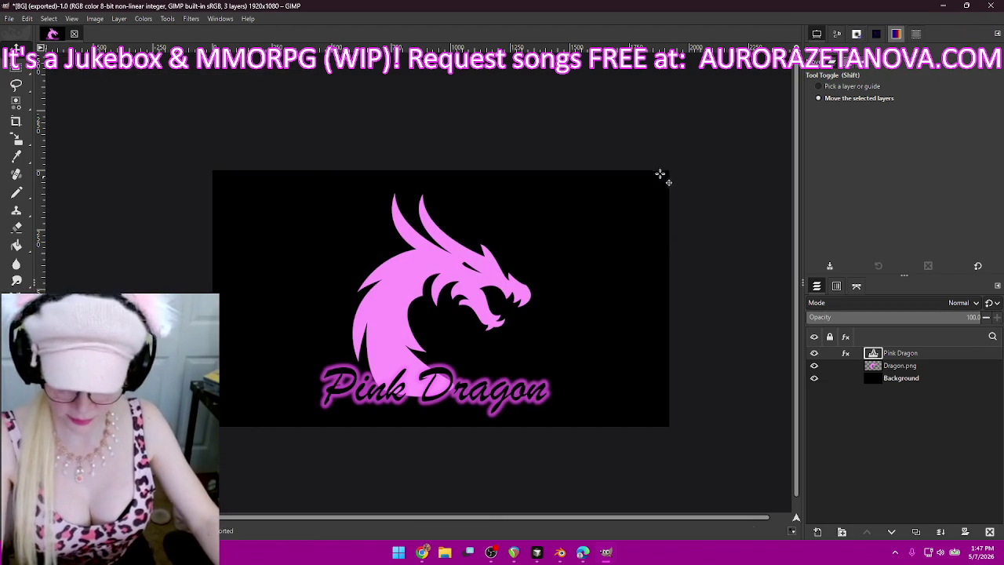
- Quit GIMP discarding changes, and open Display settings from the desktop menu
click(991, 8)
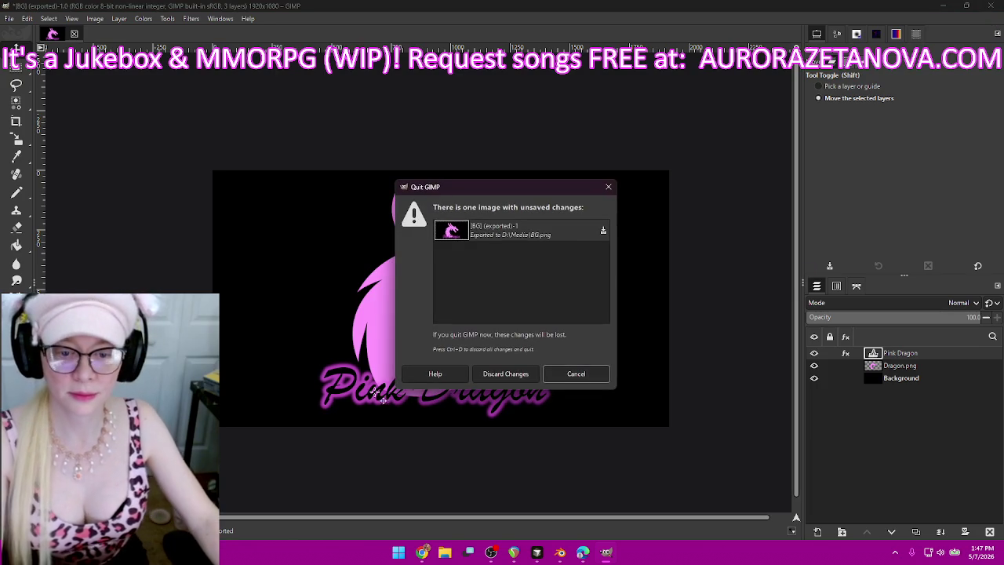
click(511, 373)
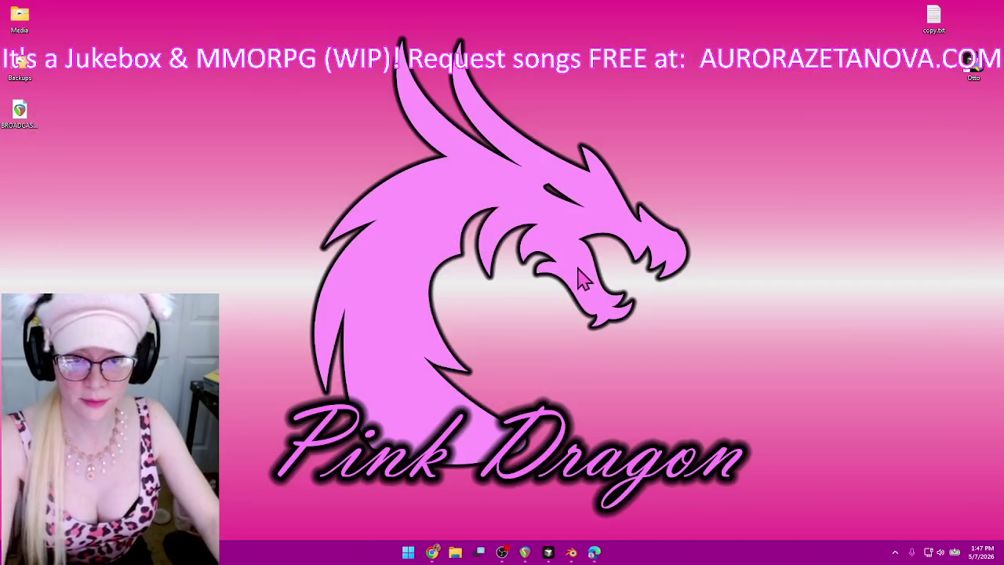
right_click(322, 153)
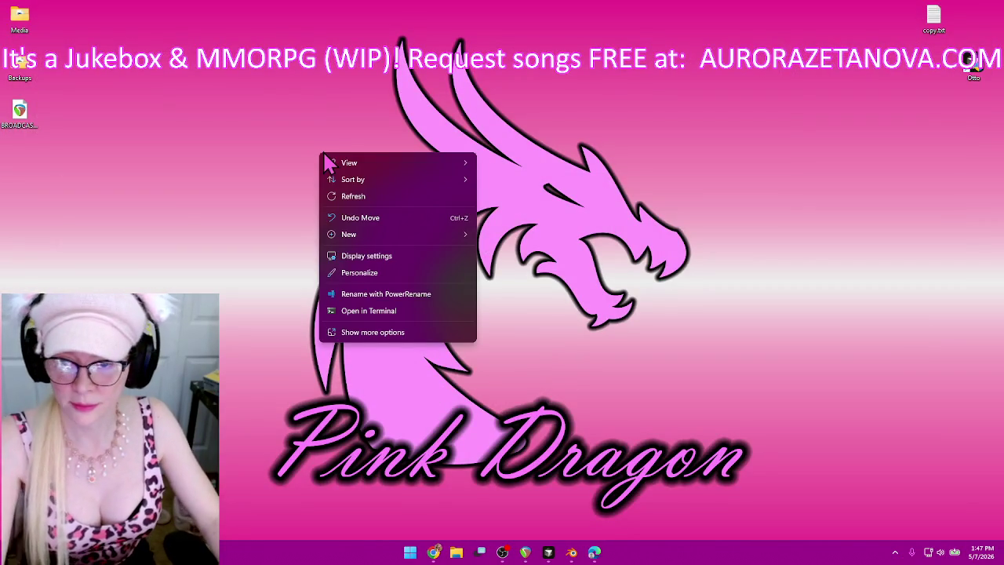
click(429, 251)
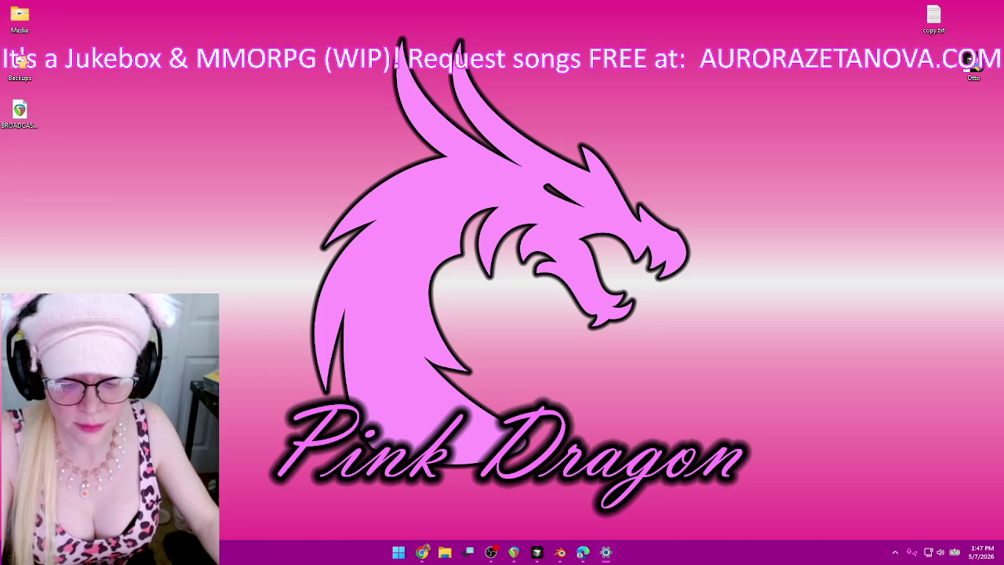
- Open Personalization from the desktop menu and maximize the Settings window
right_click(627, 163)
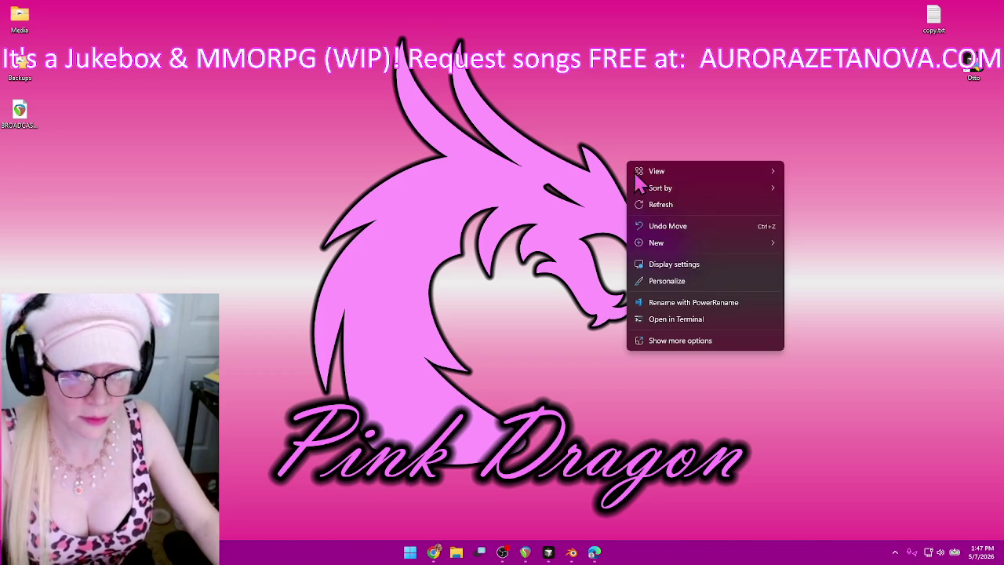
click(685, 283)
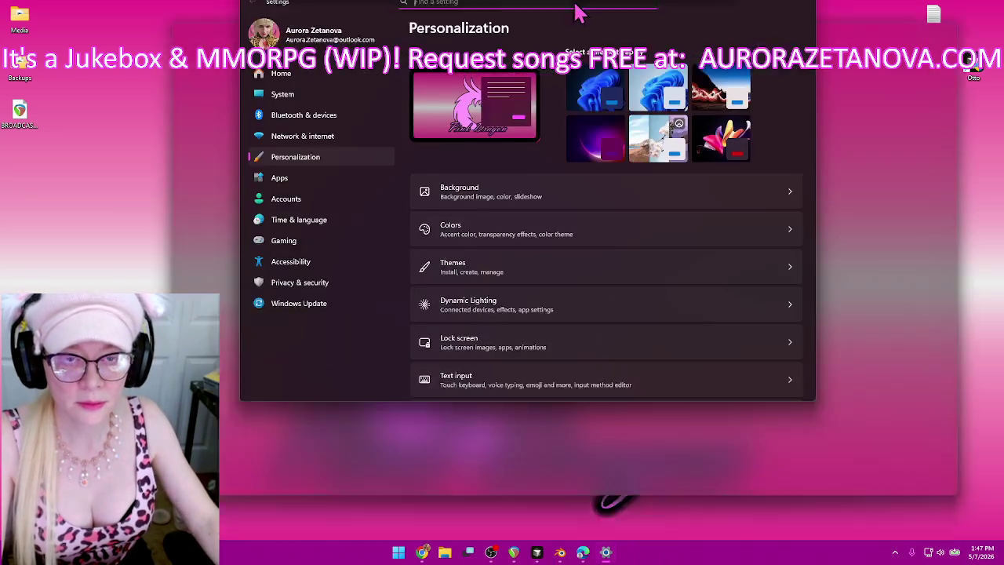
double_click(578, 10)
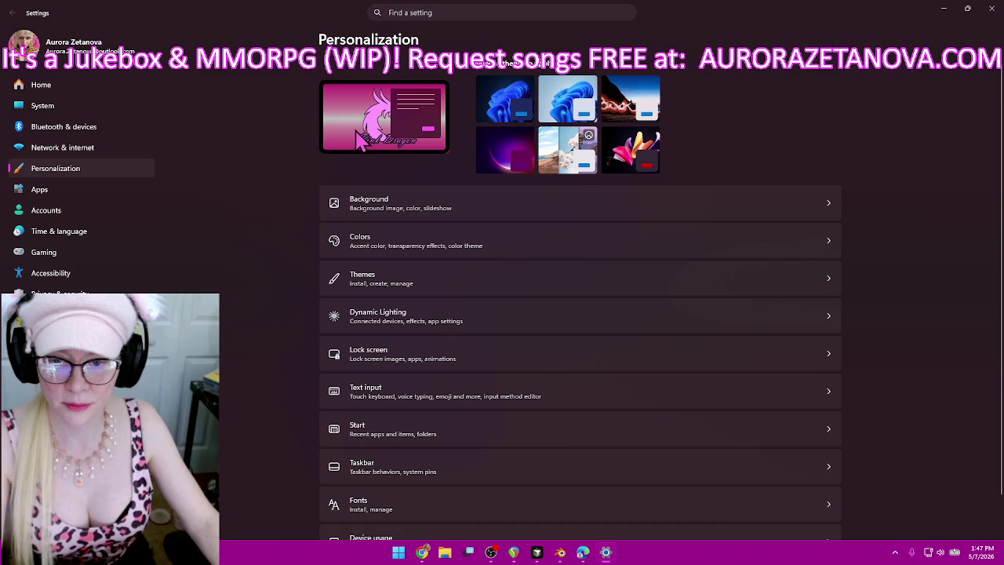
- Make D:\Media\BG.png the desktop background, close Settings and return to the Aurora-sandbox editor
click(539, 206)
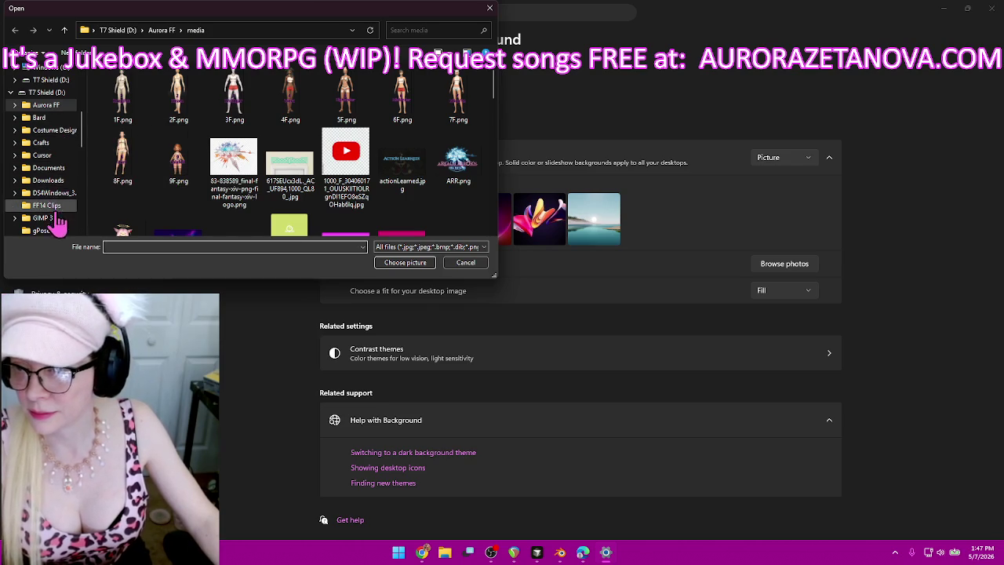
scroll(60, 221, down, 2)
click(61, 182)
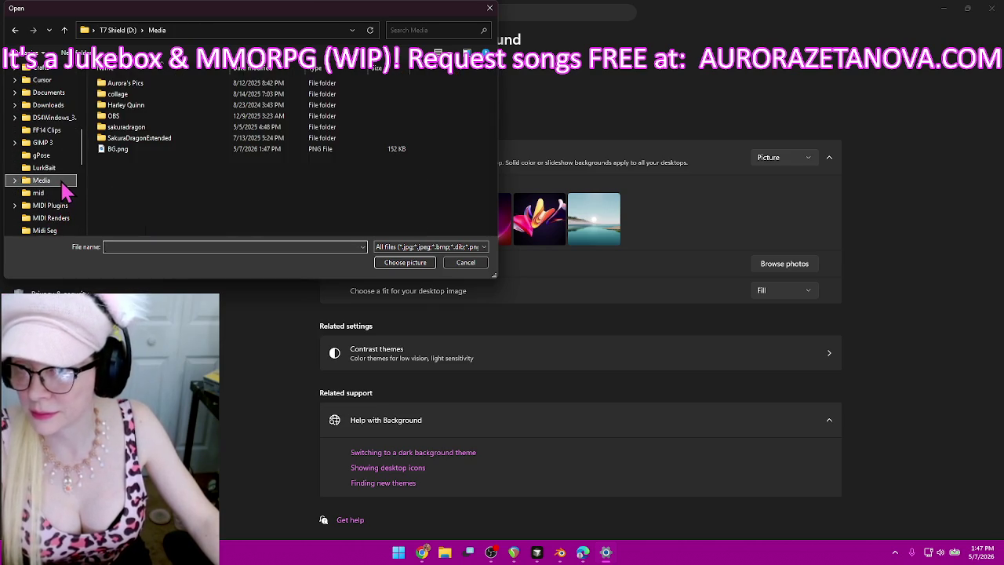
double_click(137, 150)
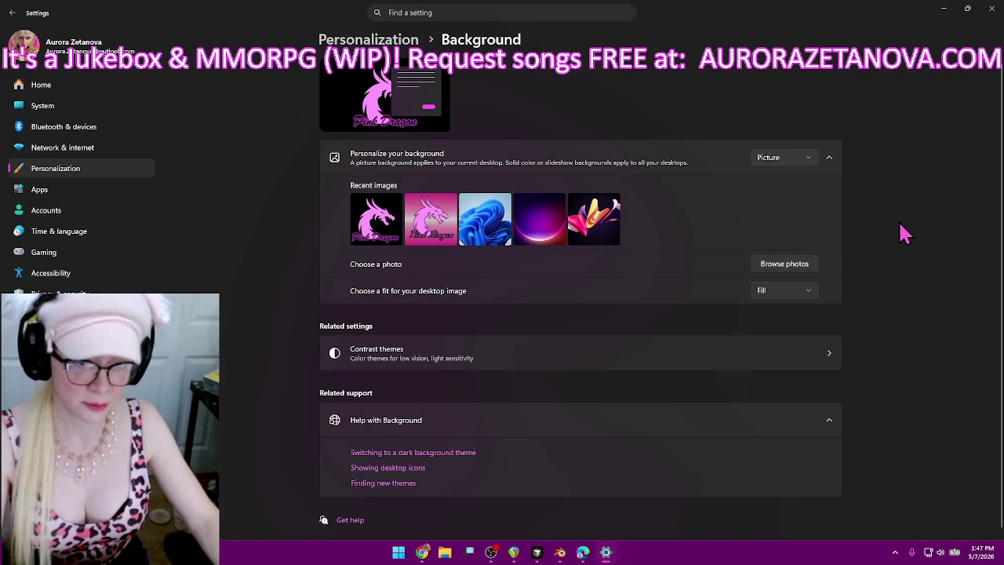
click(994, 10)
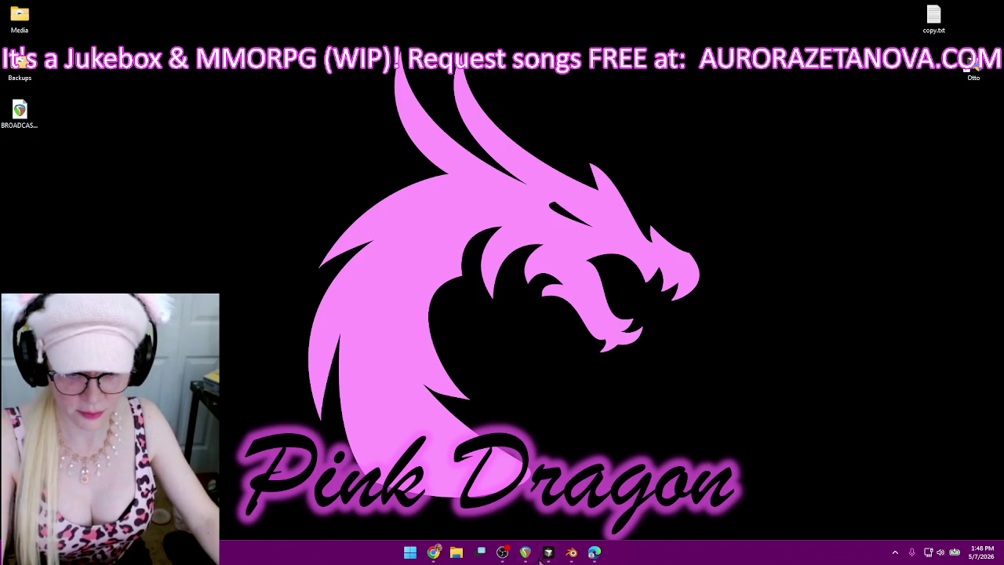
mouse_move(548, 552)
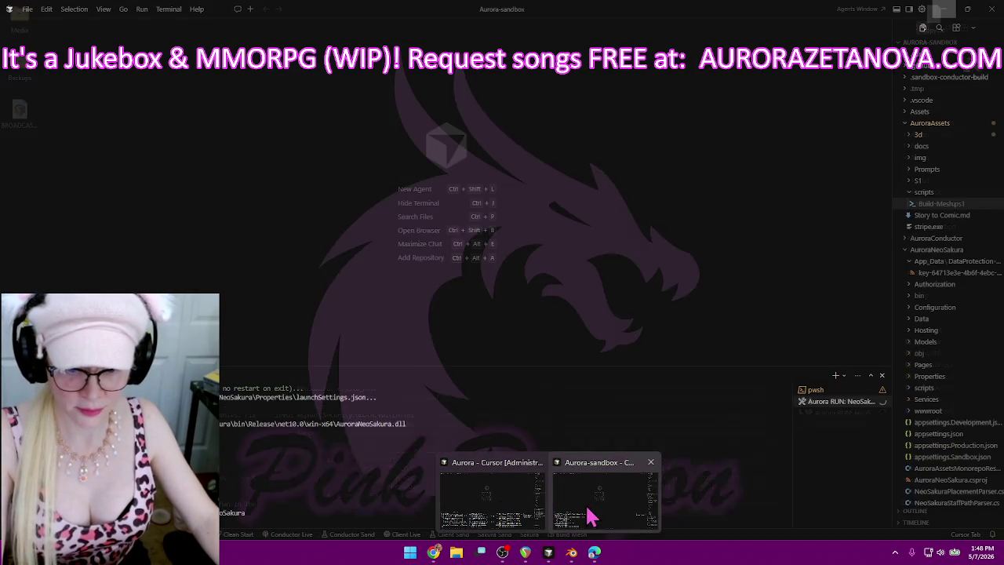
click(594, 515)
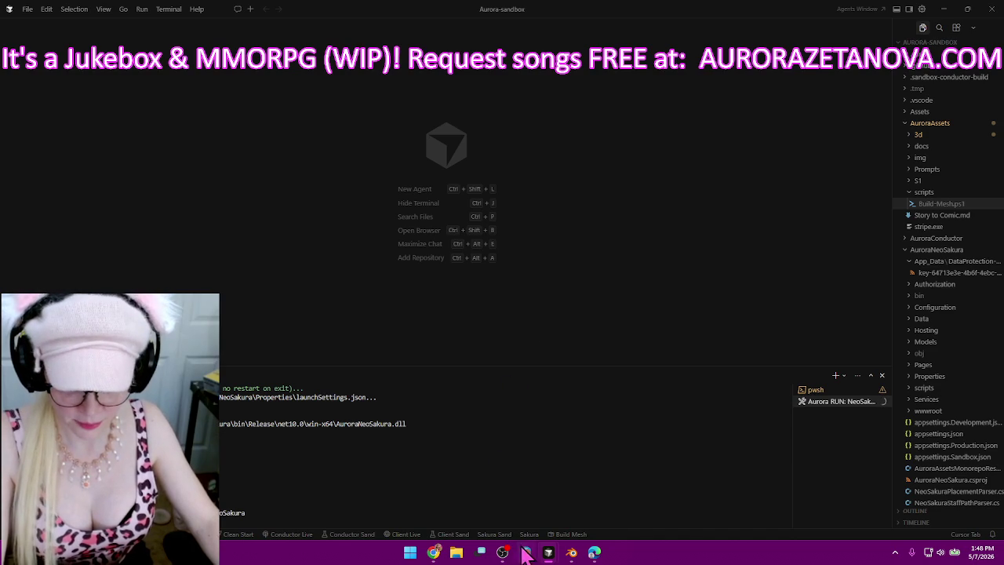
- Reload the localhost NeoSakura page in Chrome, sign in with Twitch and enter the world
click(571, 552)
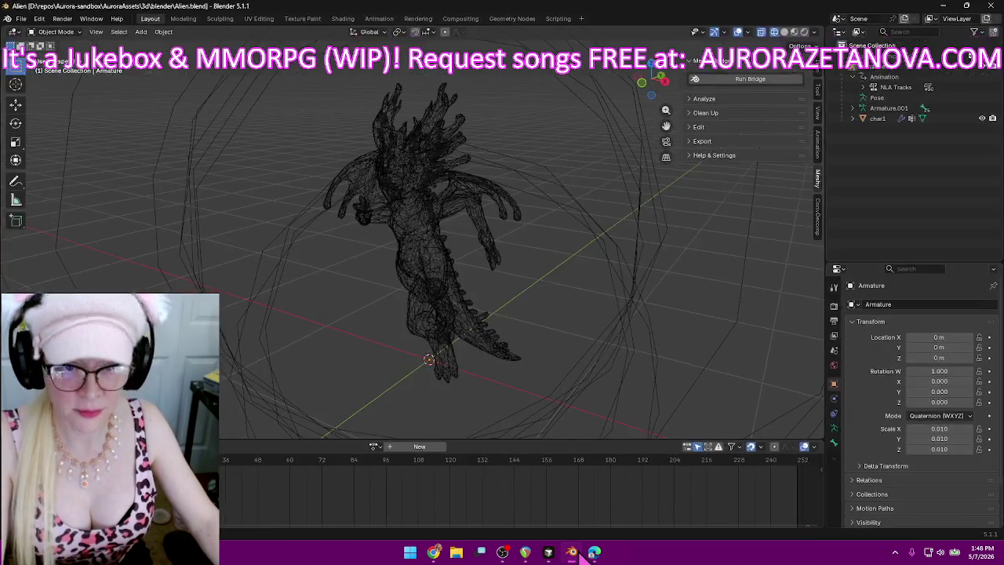
click(548, 552)
click(434, 552)
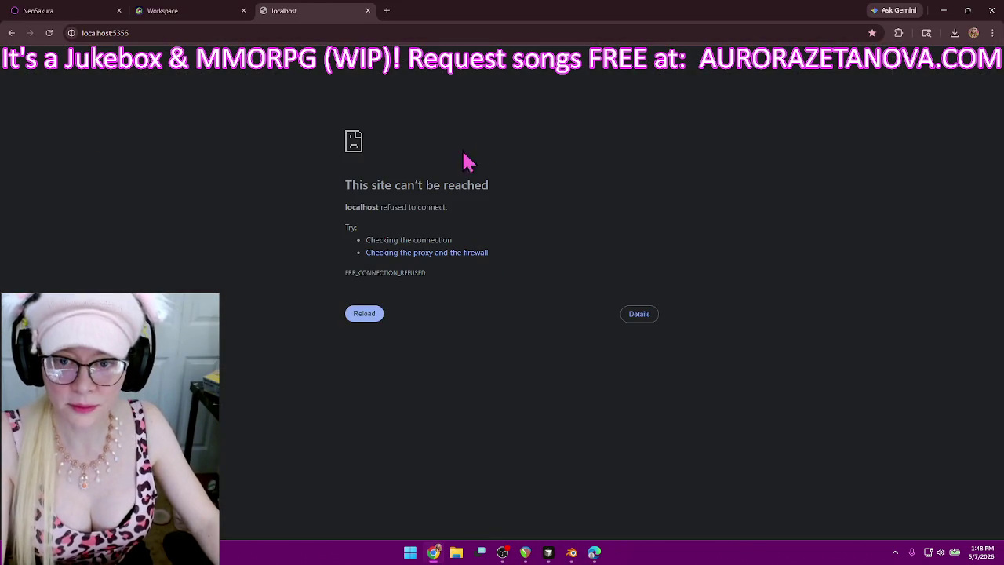
click(48, 33)
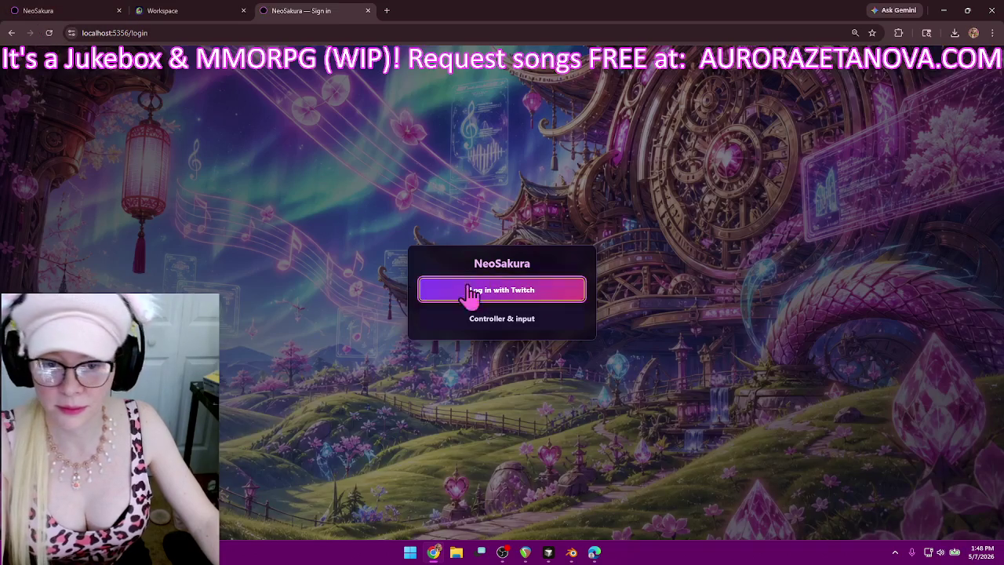
click(502, 292)
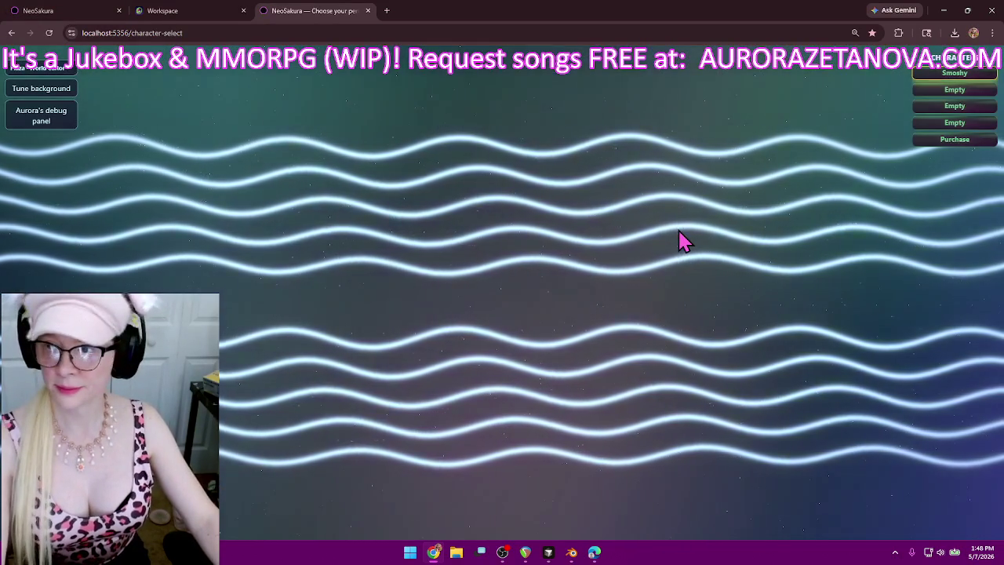
click(926, 75)
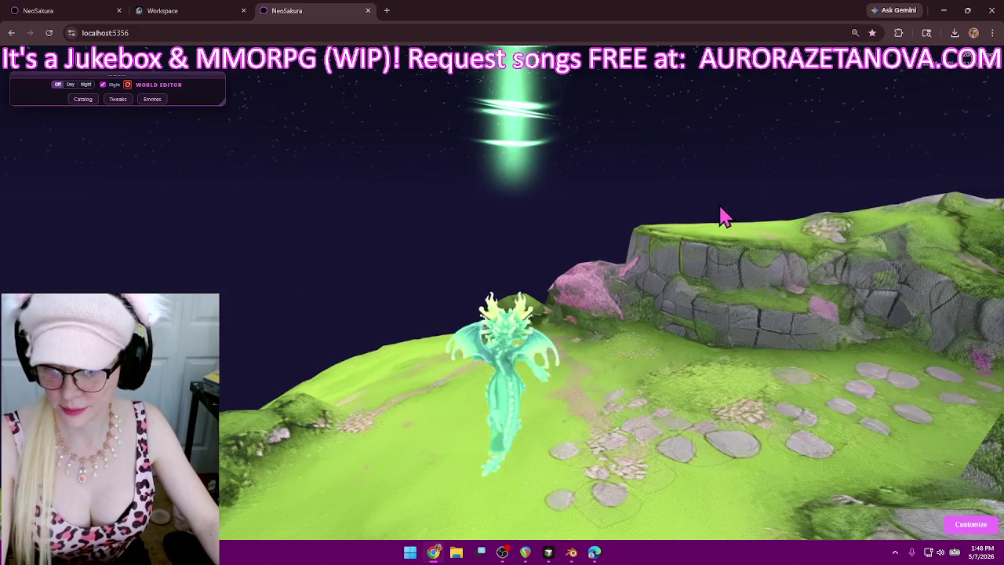
click(698, 262)
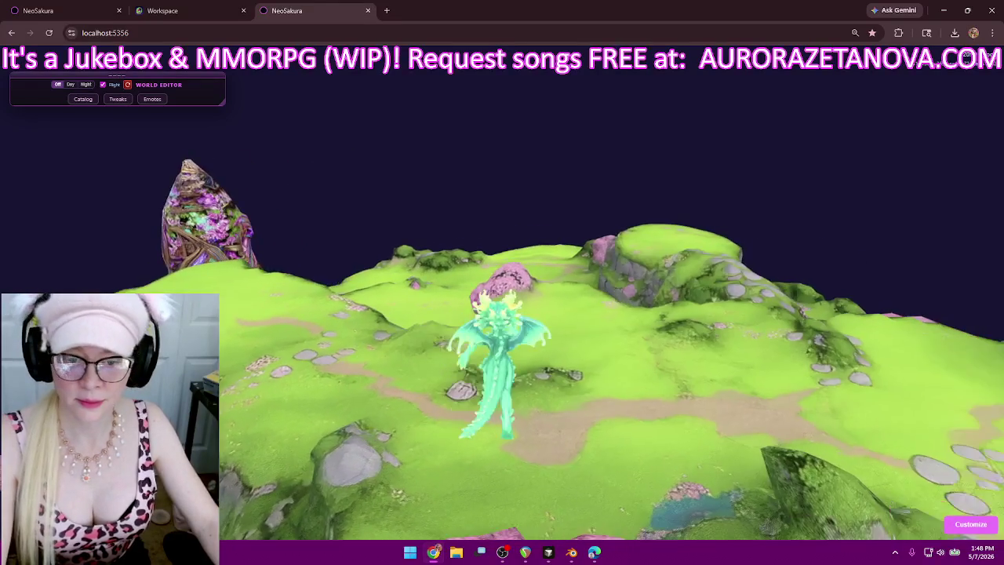
- Walk the dragon forward, untick Flight in the World Editor, and bring up the Tweaks panel
key(w)
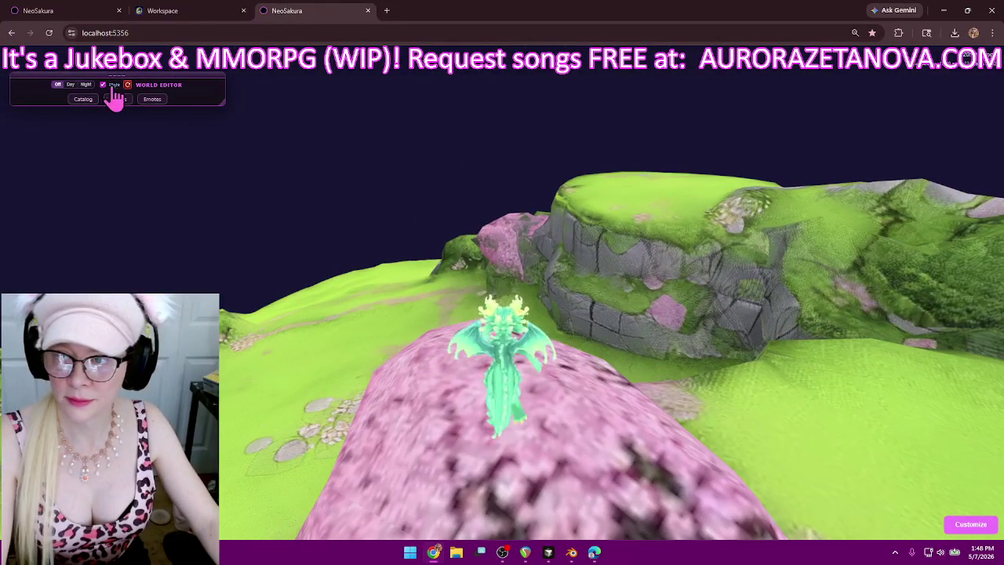
click(103, 84)
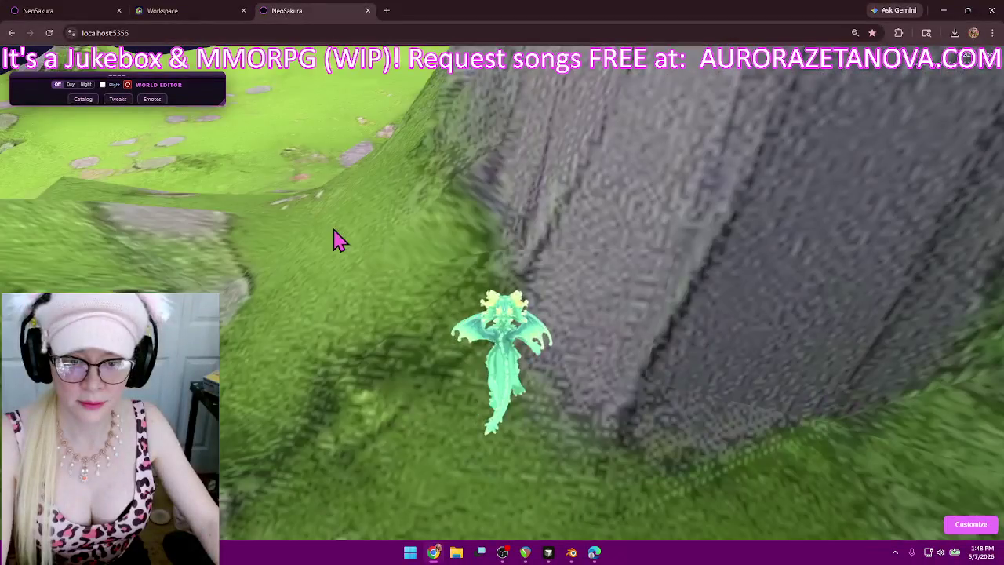
click(339, 241)
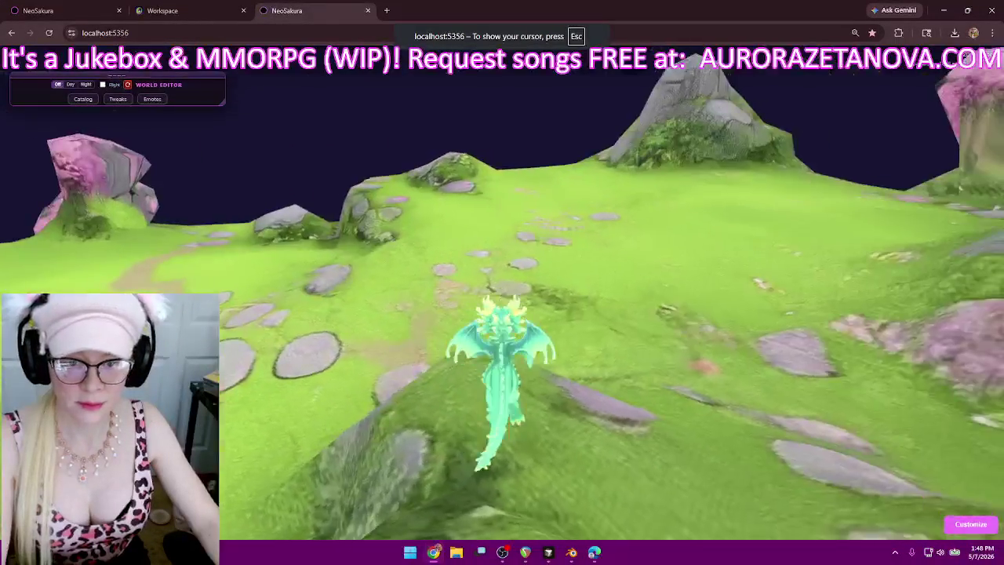
key(Escape)
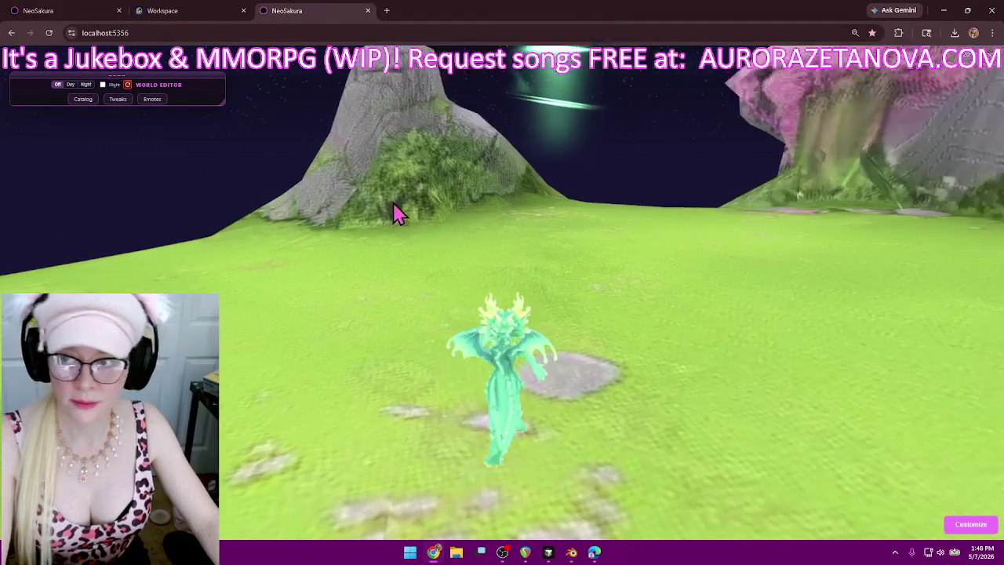
click(118, 99)
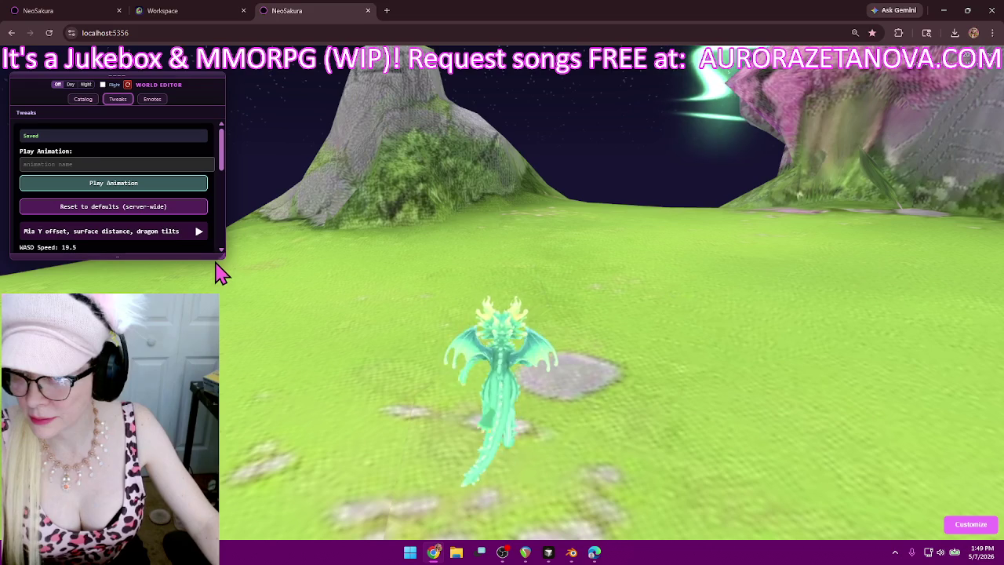
- Enlarge the Tweaks panel and set WASD Speed to 10.0 and Run Speed to 20.0
click(195, 231)
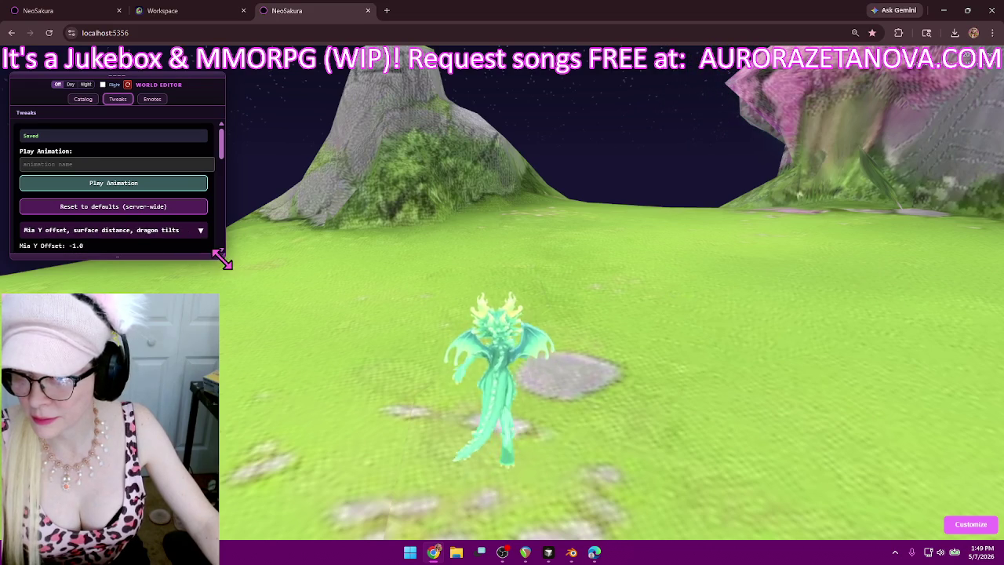
drag(220, 259, 217, 300)
right_drag(217, 298, 218, 314)
click(233, 339)
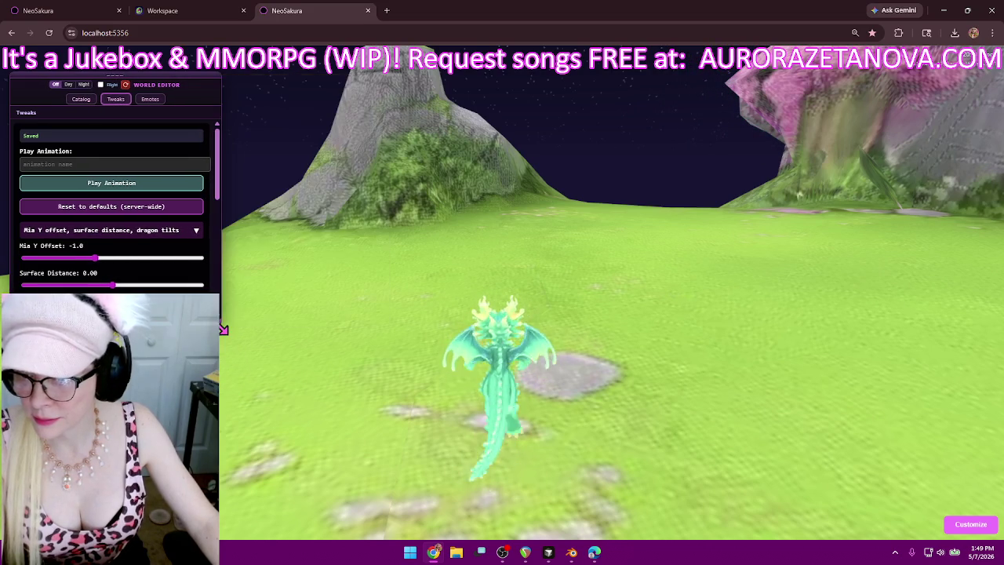
scroll(177, 225, down, 3)
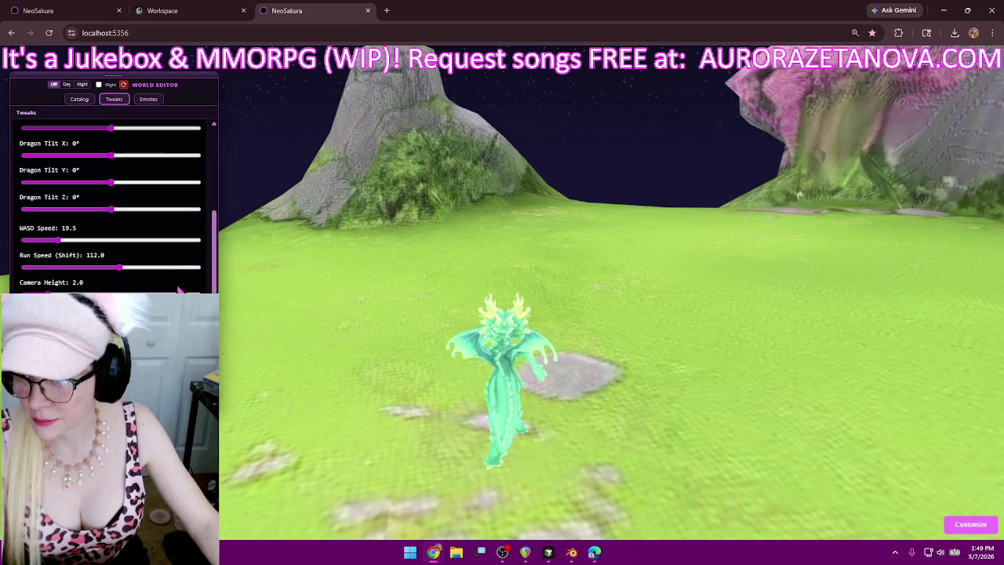
scroll(179, 239, down, 2)
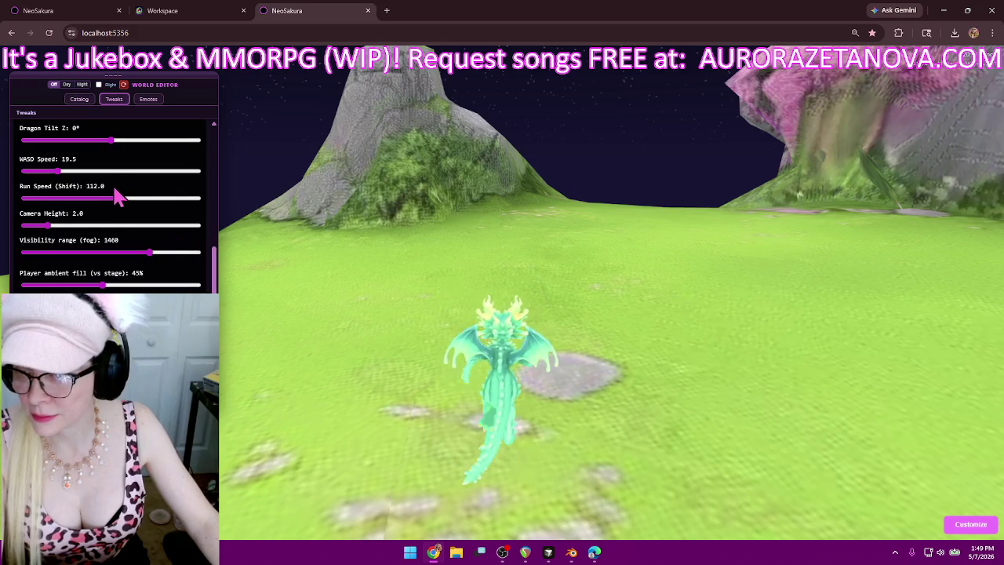
drag(55, 179, 47, 180)
drag(121, 206, 41, 216)
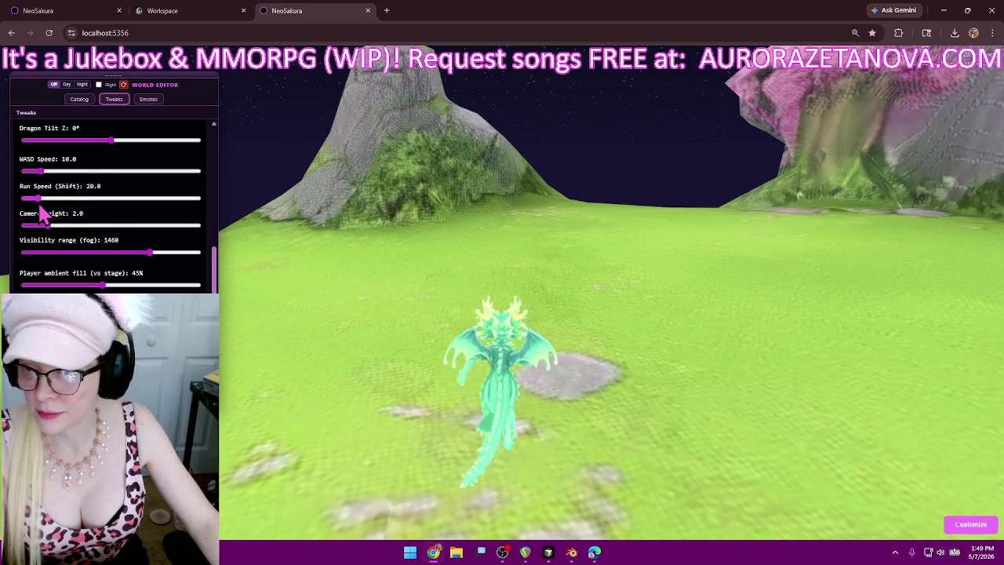
- Look around the valley in-game, then minimise Chrome and start a New Agent chat in Cursor
click(494, 240)
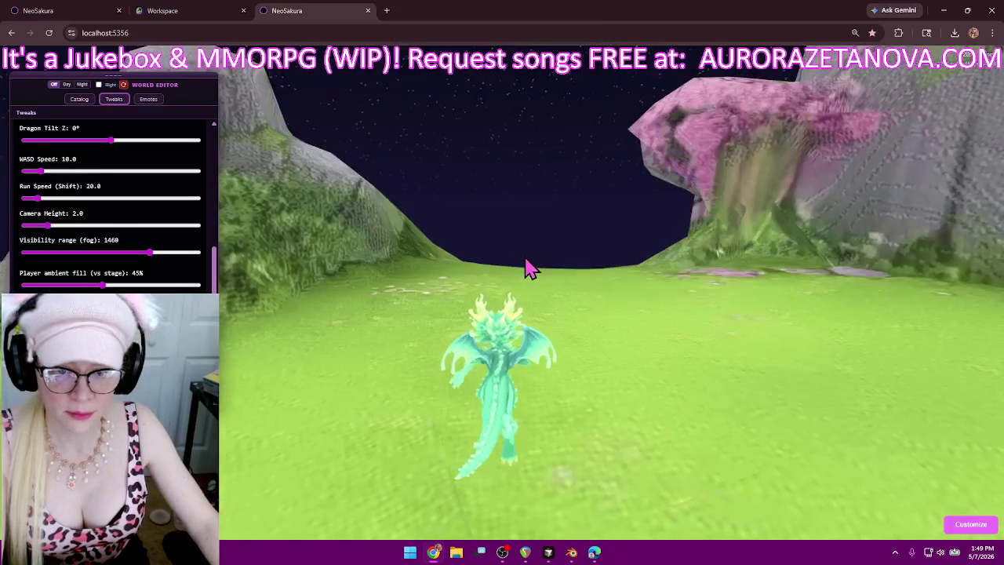
mouse_move(528, 266)
mouse_down()
mouse_move(542, 273)
mouse_move(530, 272)
mouse_up()
click(542, 274)
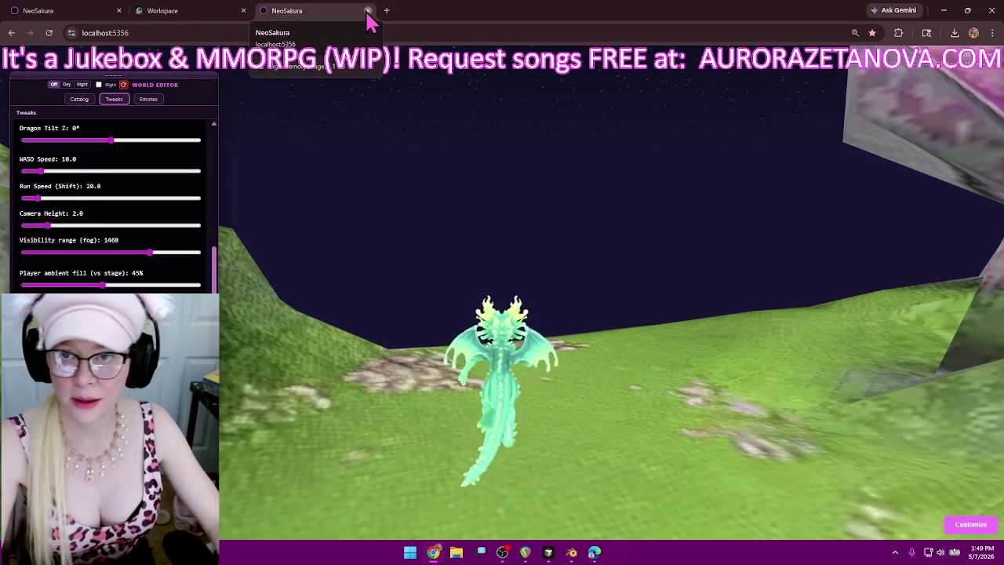
click(942, 12)
click(246, 17)
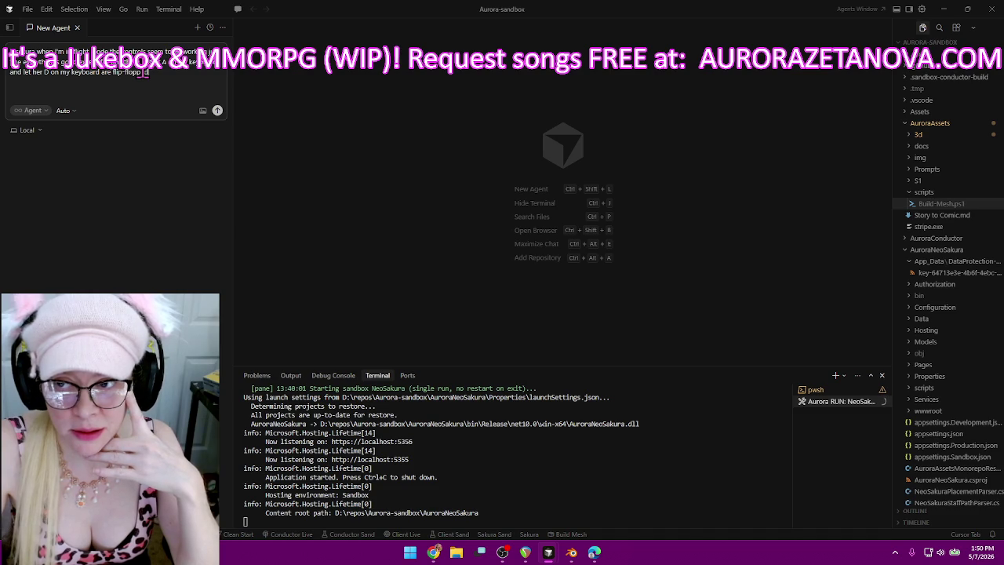
- Add "and I need you to switch those around." and begin a paragraph about ground-running problems
text(. So when I push D I)
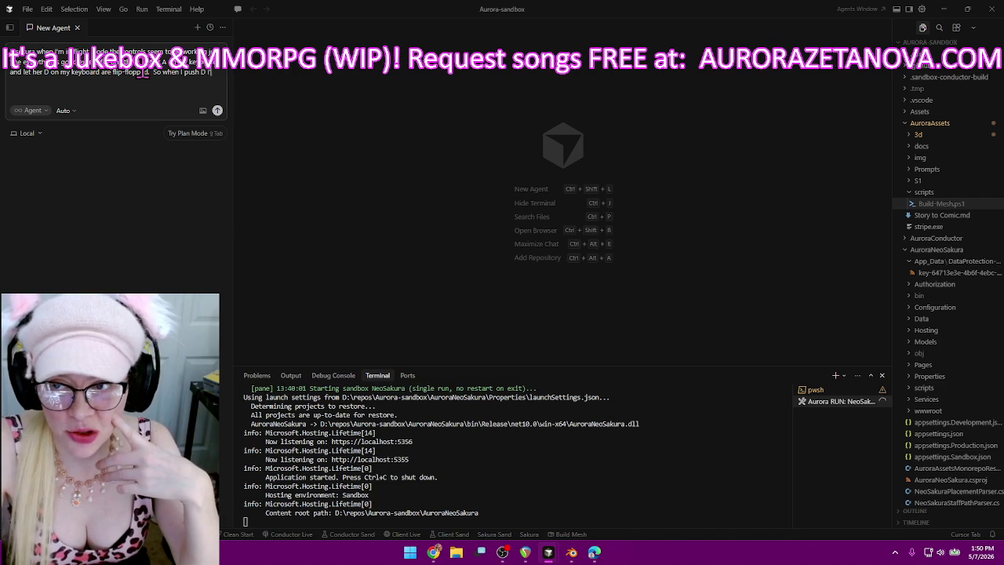
text(and I need you to switch those around)
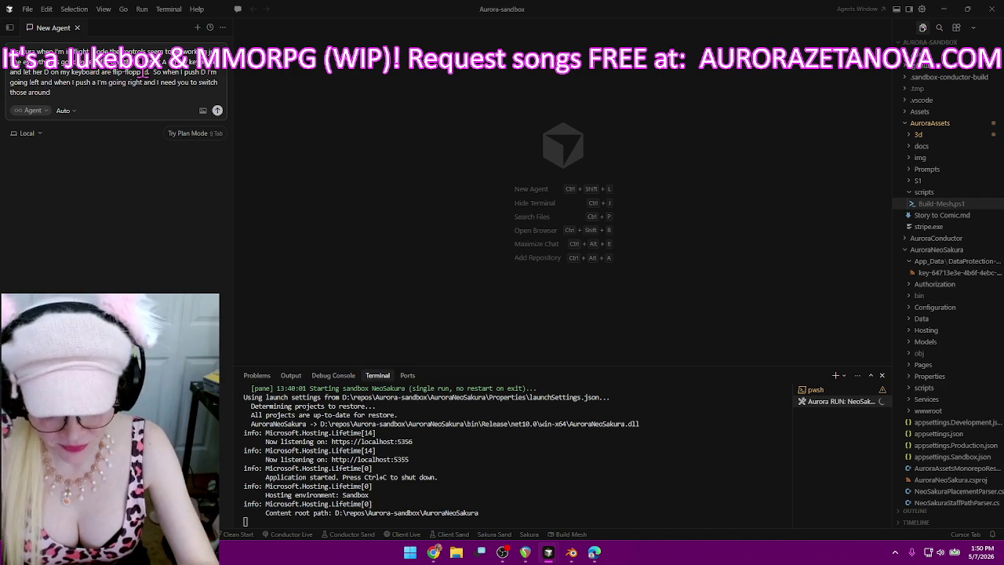
text(.)
key(shift+Return)
key(shift+Return)
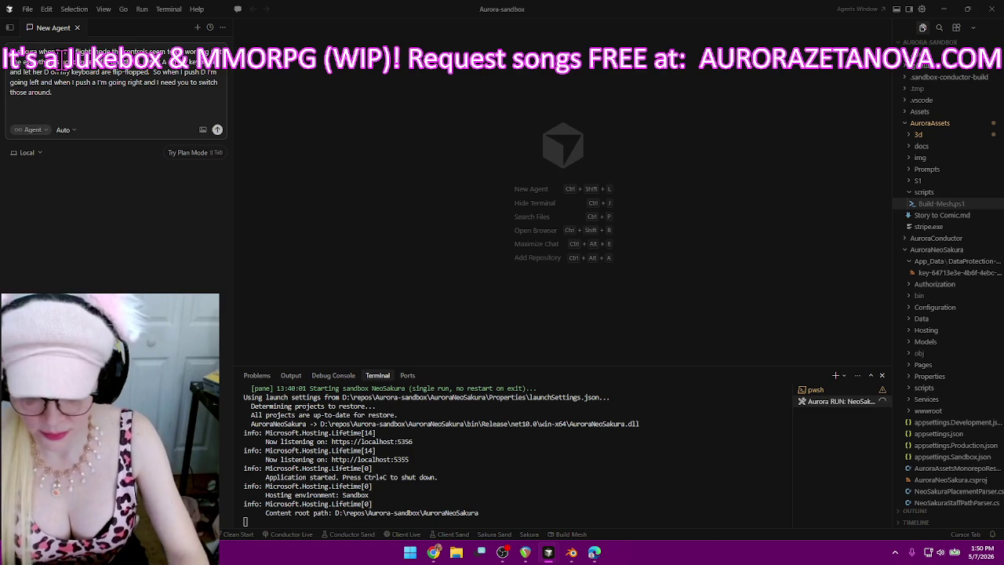
text(Neo)
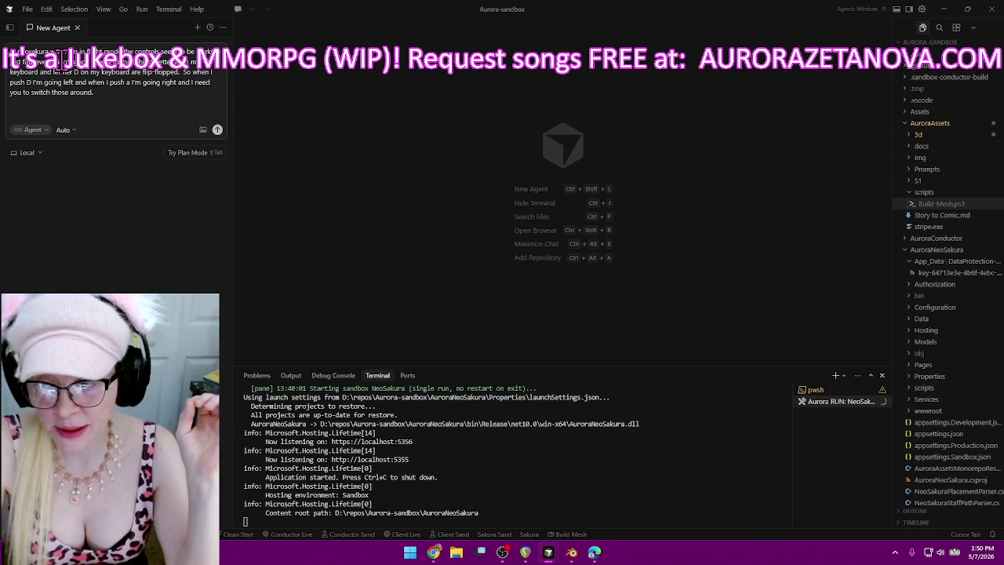
text(When I'm not inflate mode)
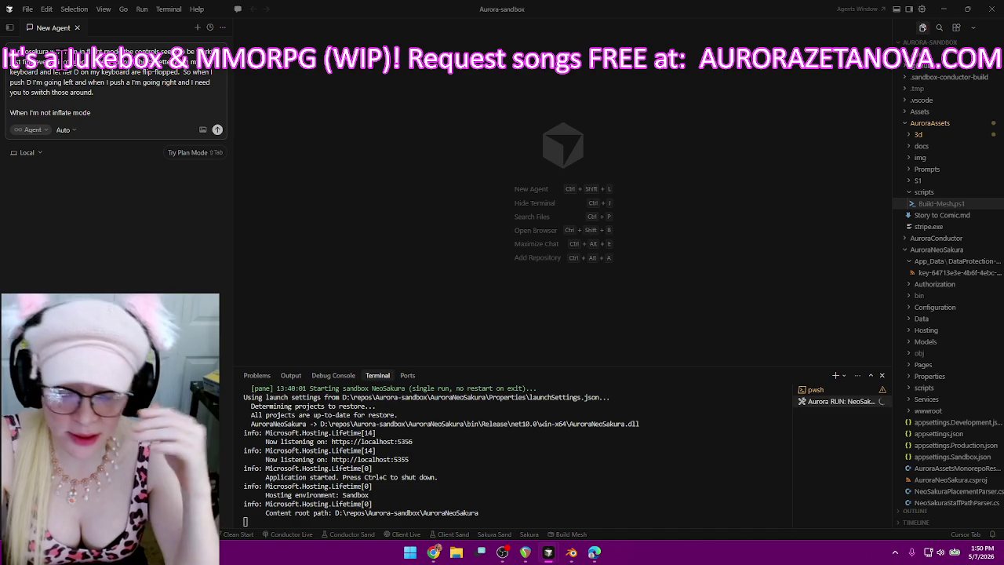
text( and I'm running across the ground)
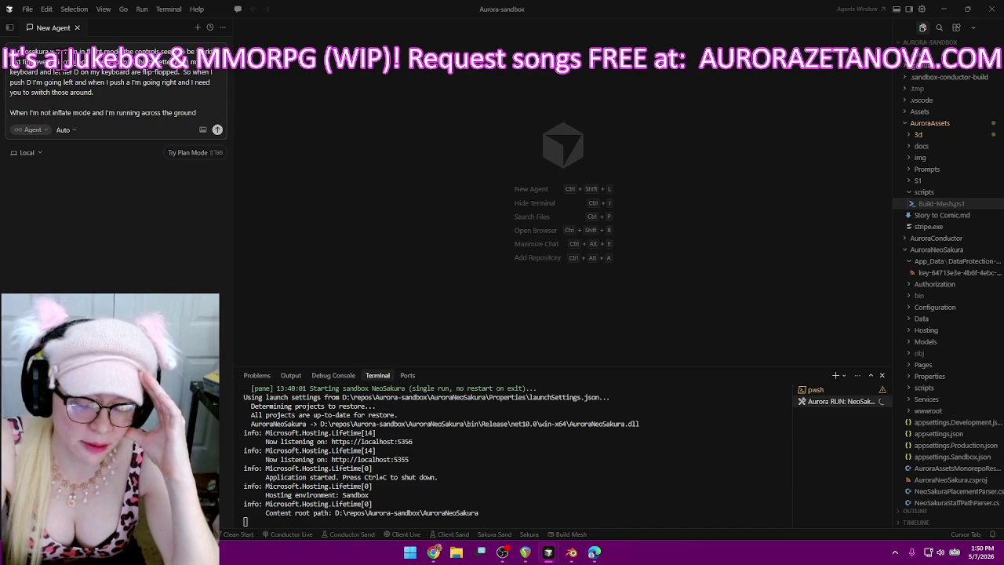
text( there is something wrong with)
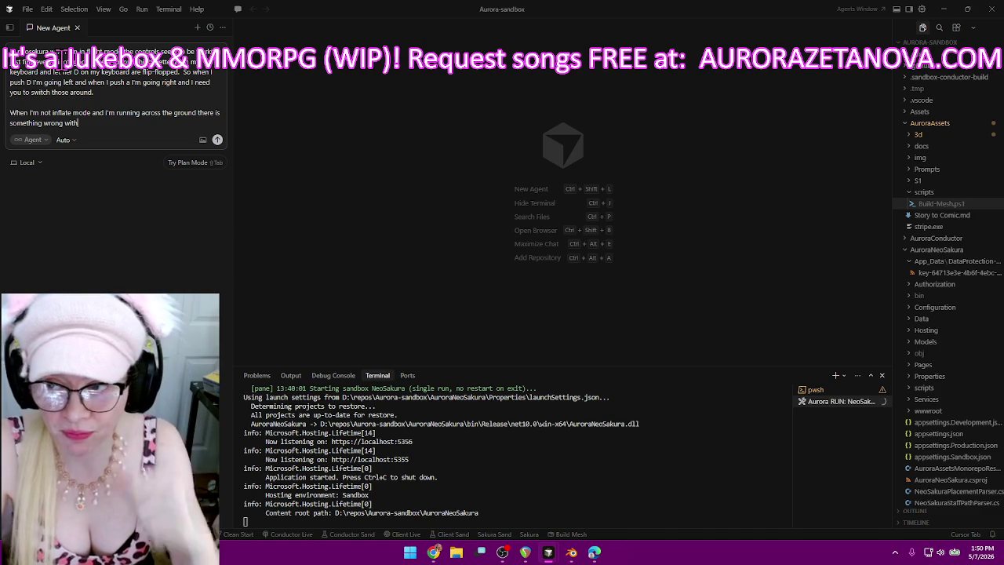
text( the Collision or the physics or something I don't know what it is but when I try to move she she like doesn't move)
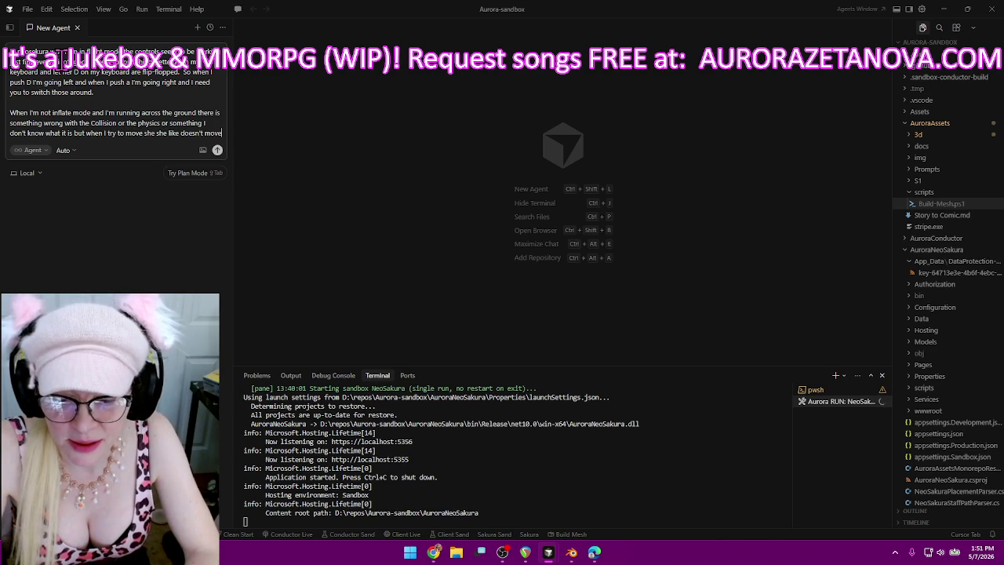
- Describe all animation stopping while a key is held on the ground, then send the request
text( and I hold the button down and it like all animation stops)
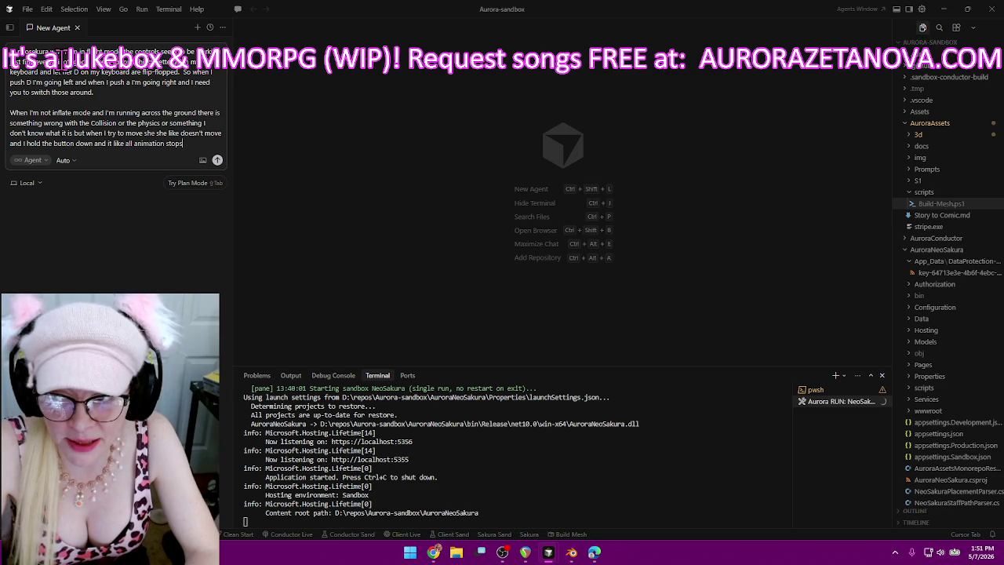
text( everything stops and I let go of the button and she'll snap f)
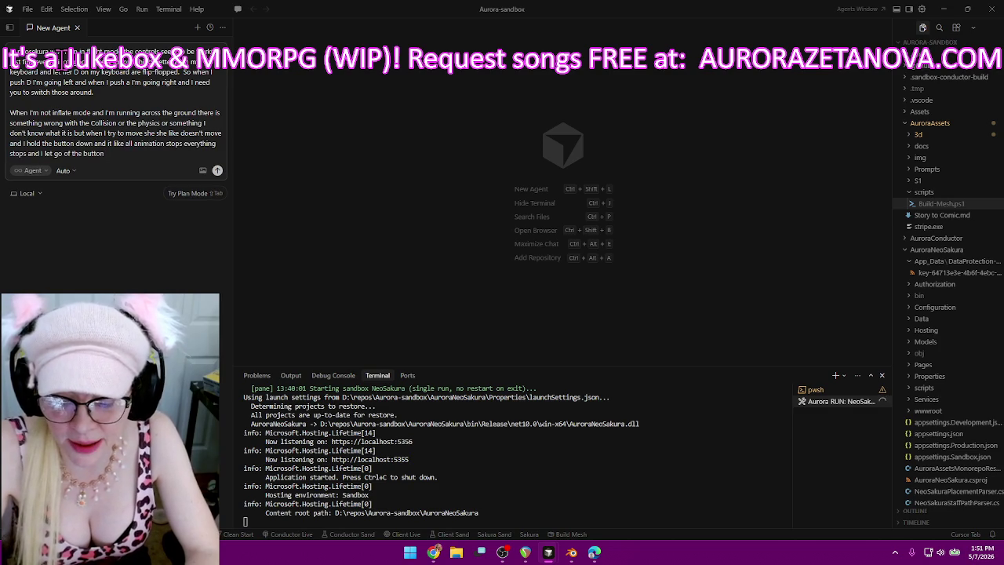
text(orward a little bit but only a little bit no matter how long I hold it she only sn)
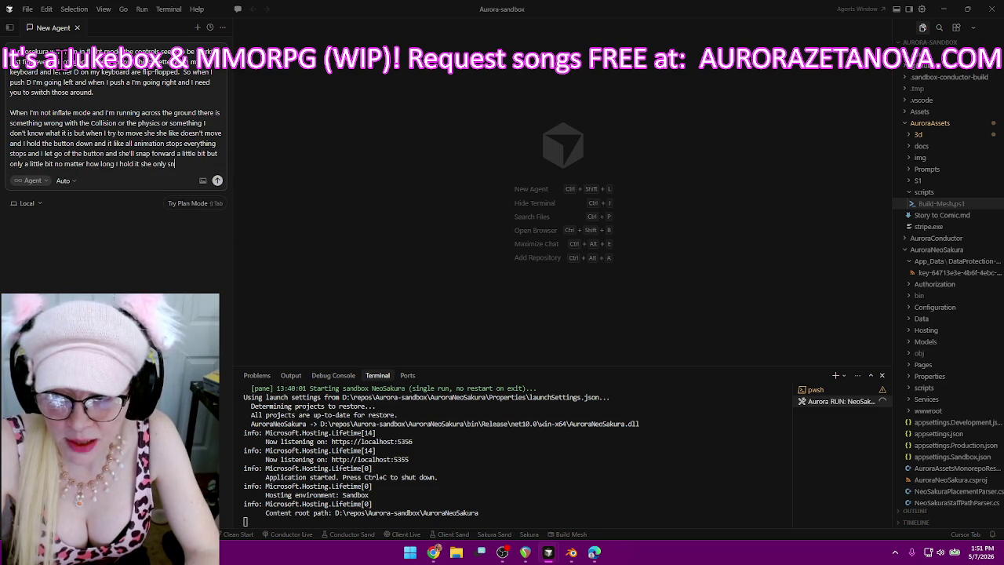
text(aps forward just a little bit)
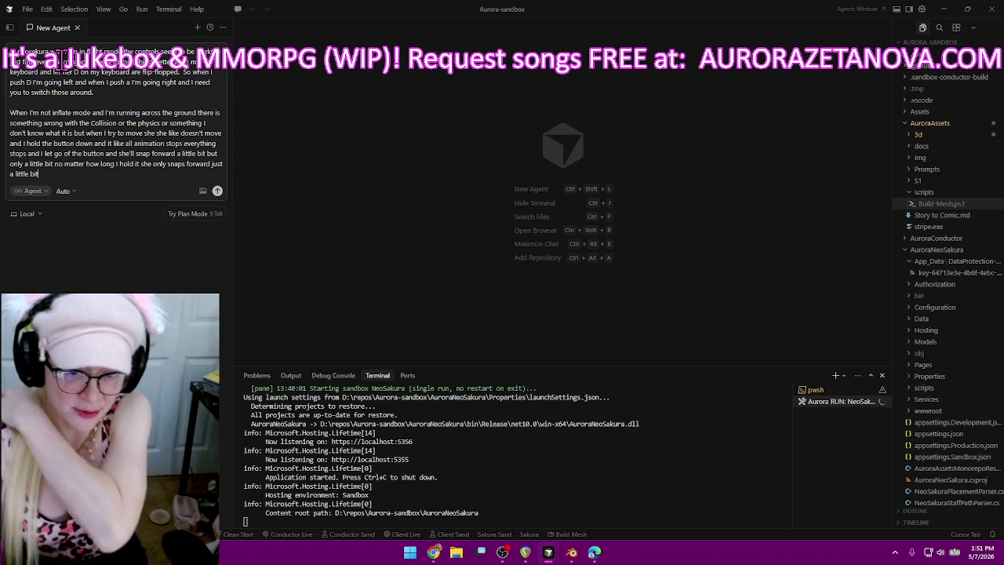
text( but as long as I'm holding it it's like she won't move and)
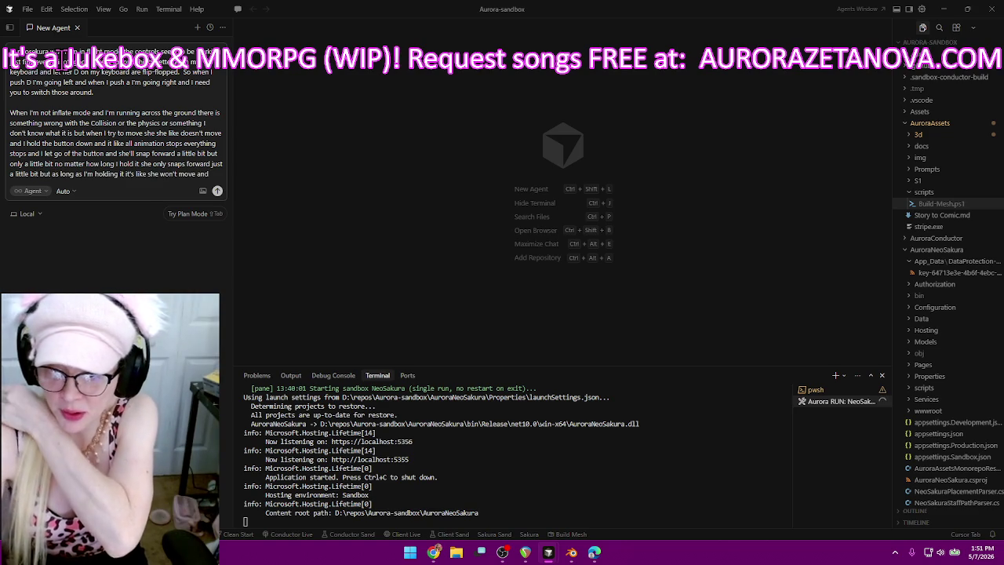
text( stuff's broken really really broken)
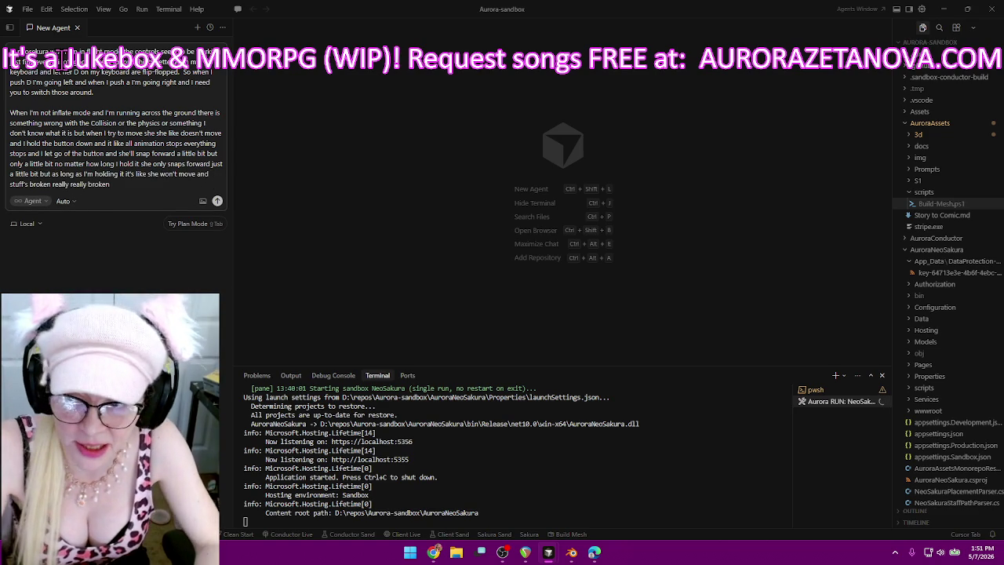
text( and this was)
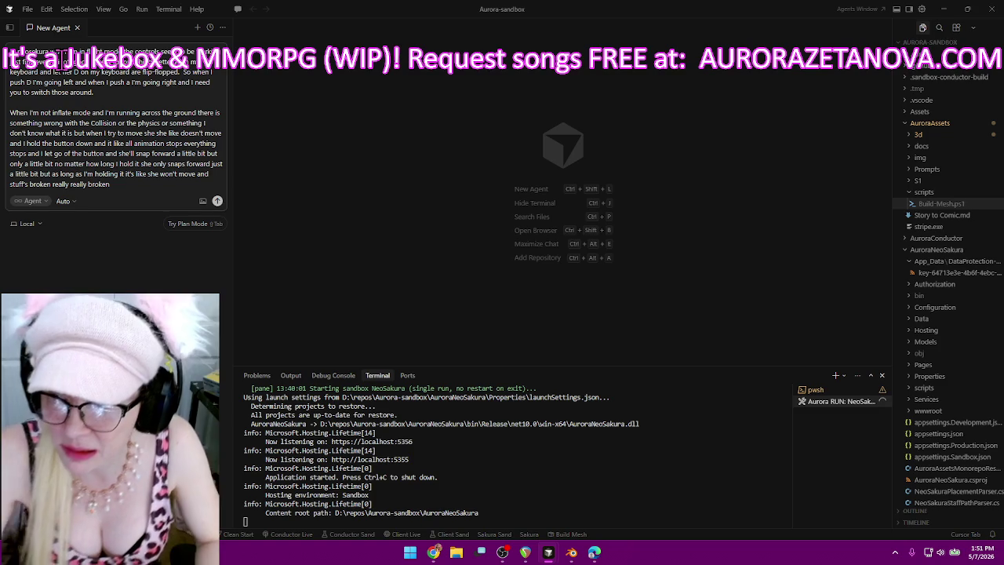
text( working just fine before so I don't know what you did here but try to fix this)
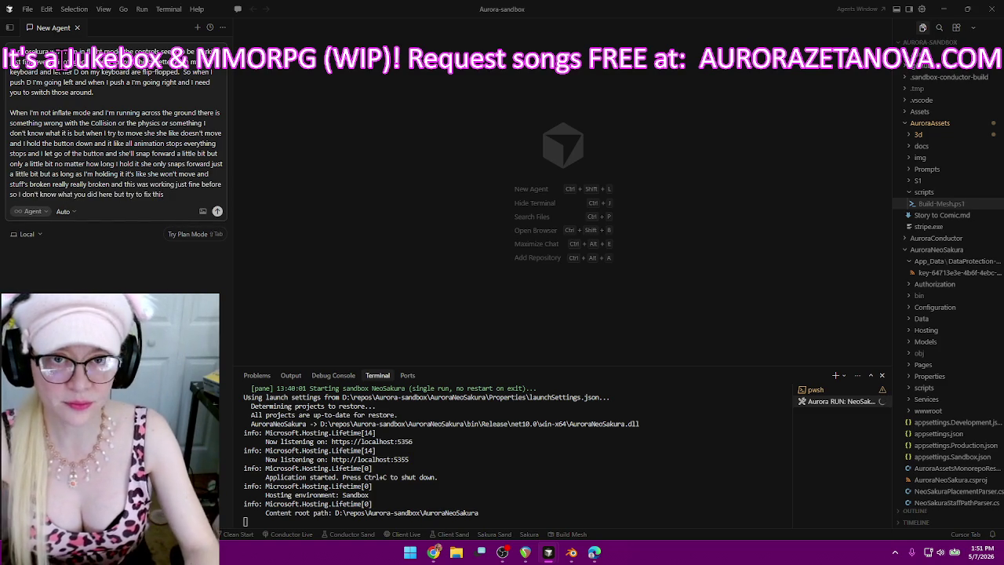
key(Return)
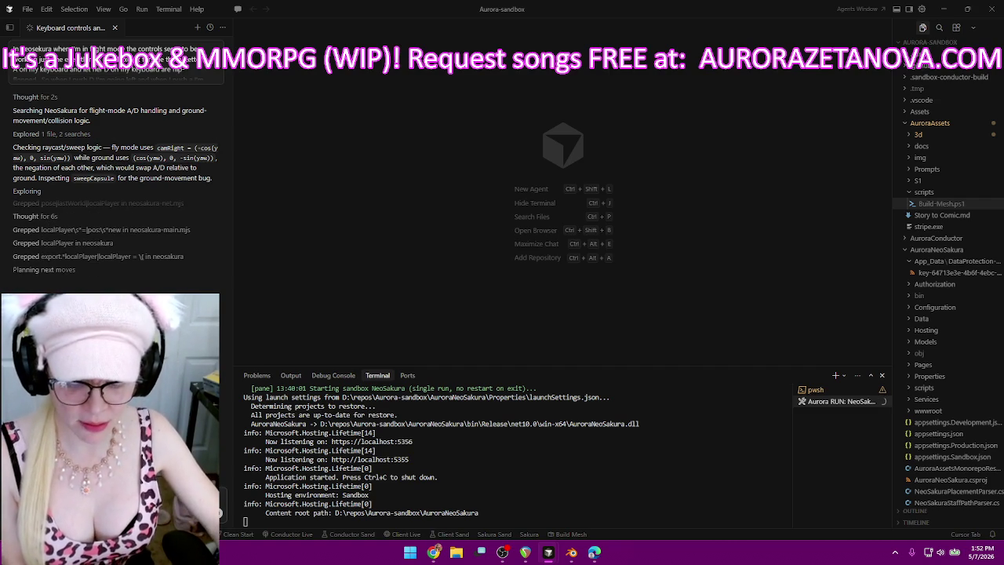
- Alt+Tab through the open windows while the agent investigates, landing on the NeoSakura game
key(alt+Tab)
key(alt+Tab)
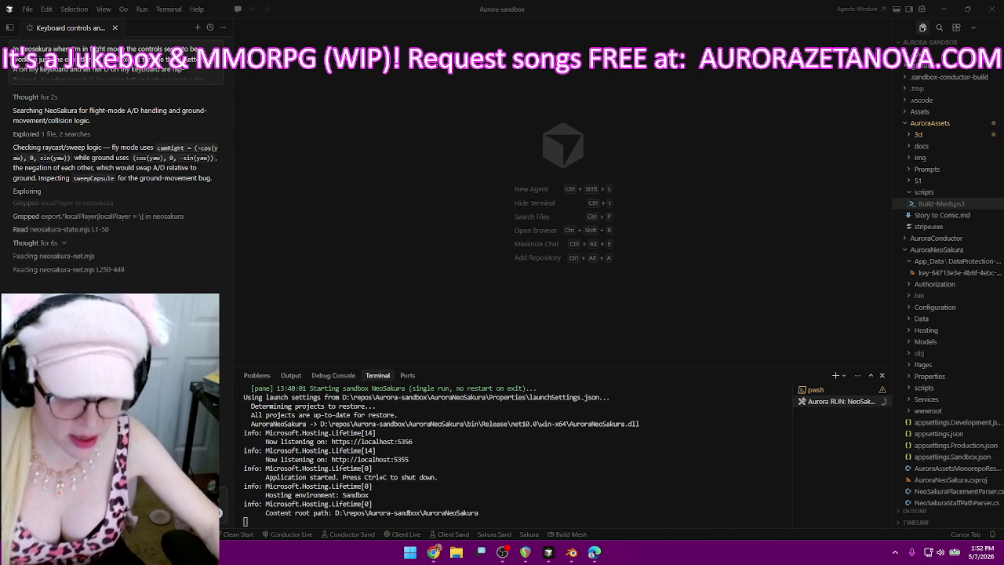
key(alt+Tab)
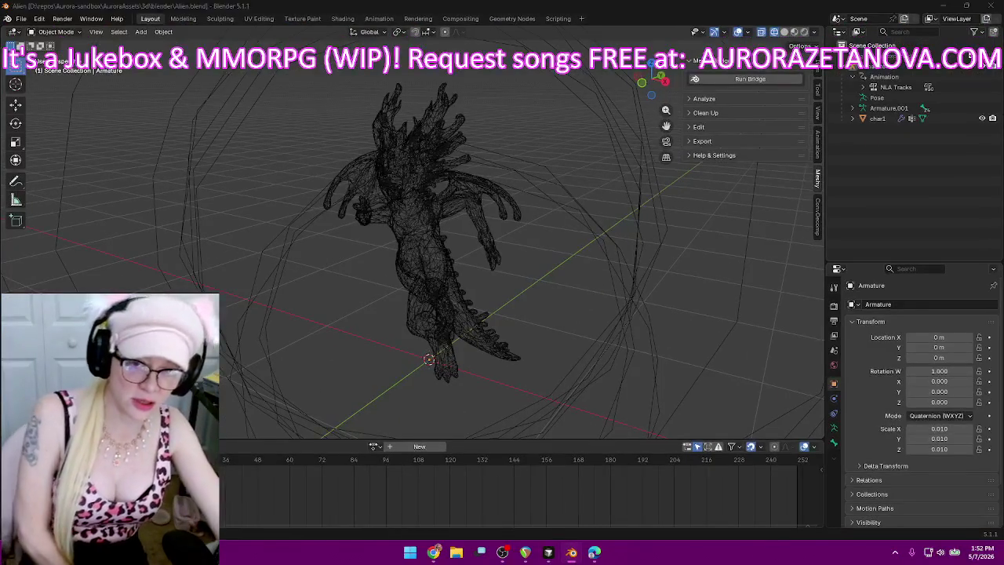
key(alt+Tab)
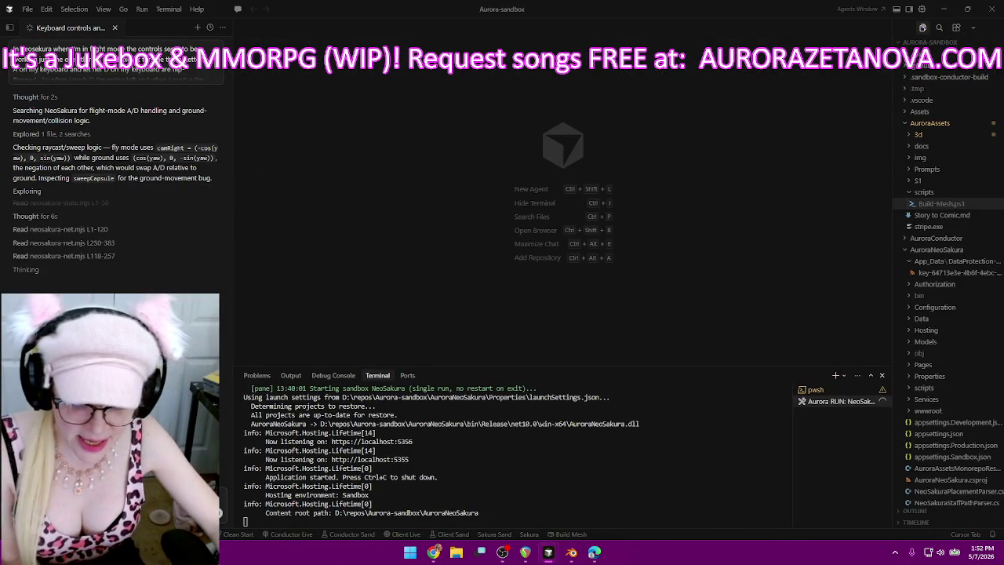
key(alt+Tab)
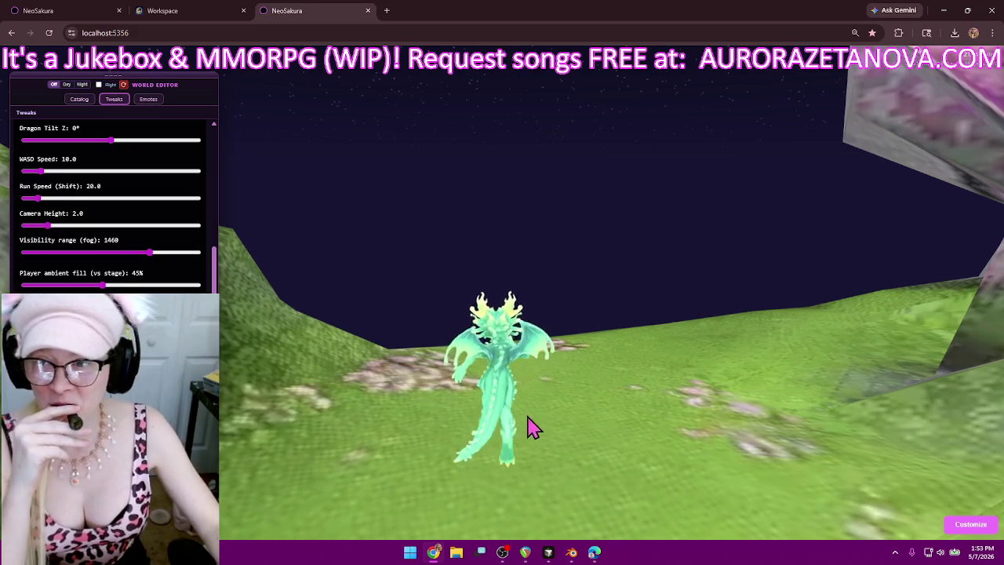
- Release the game's camera, close the extra local NeoSakura tab and switch to the Workspace tab
click(543, 295)
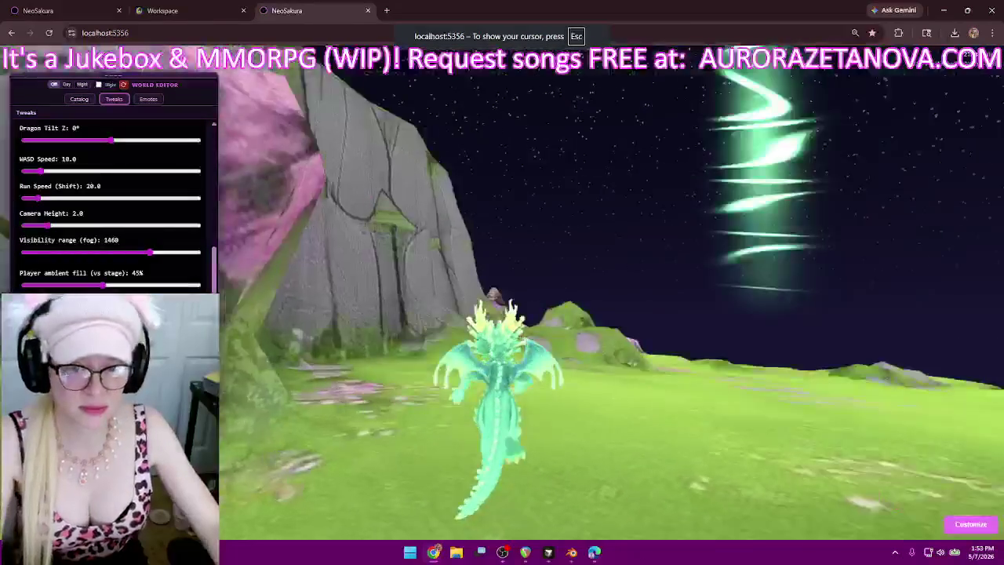
key(Escape)
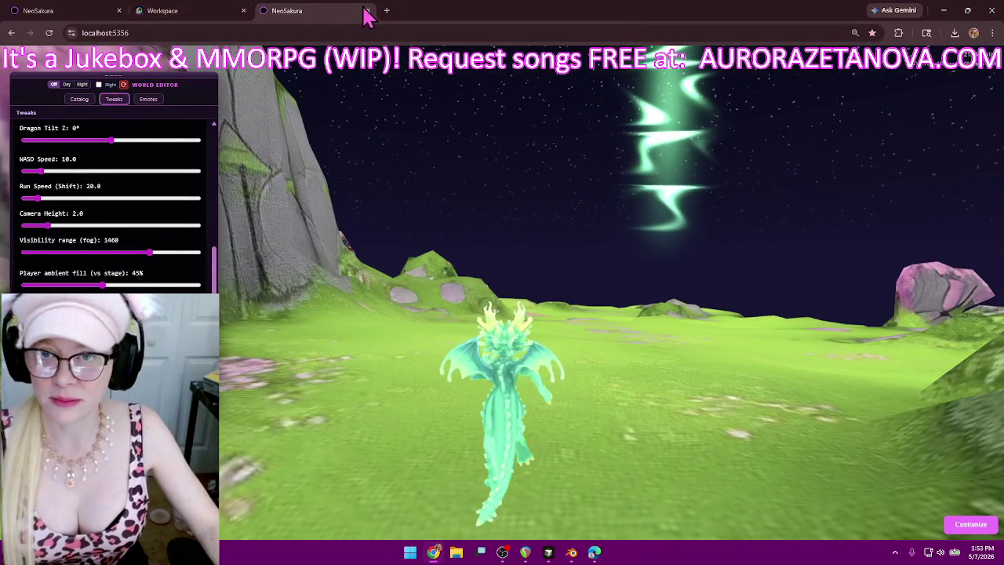
click(367, 11)
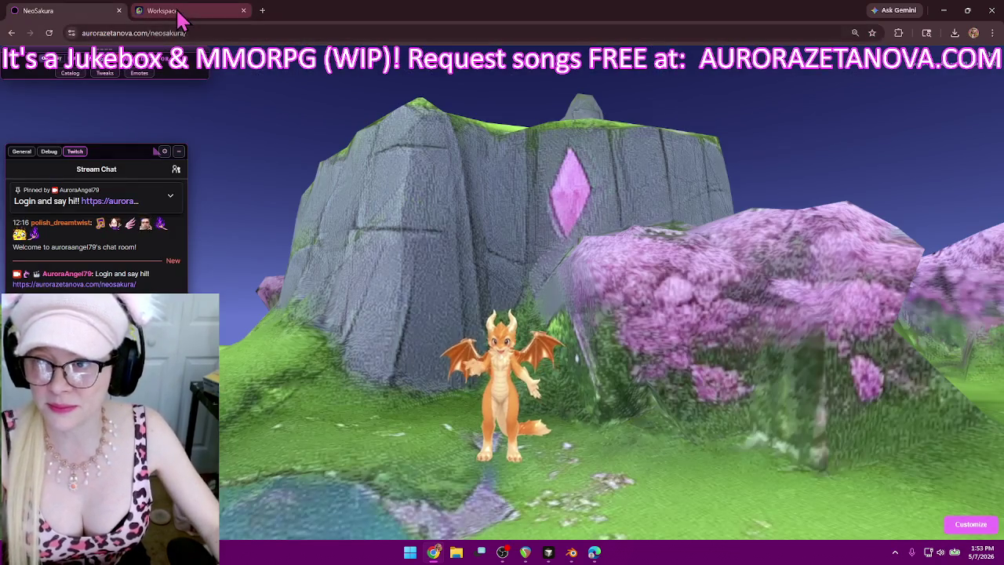
click(181, 11)
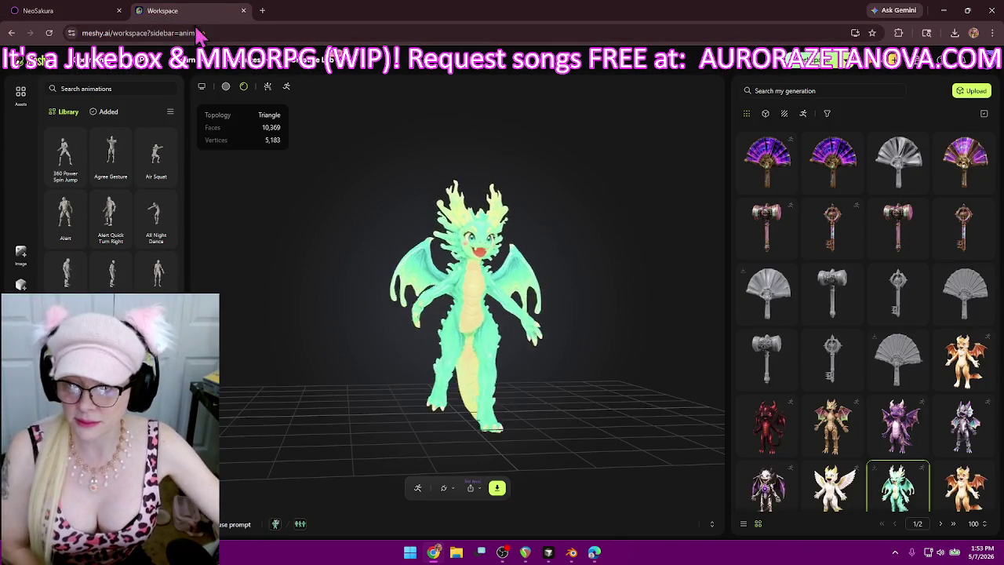
click(104, 111)
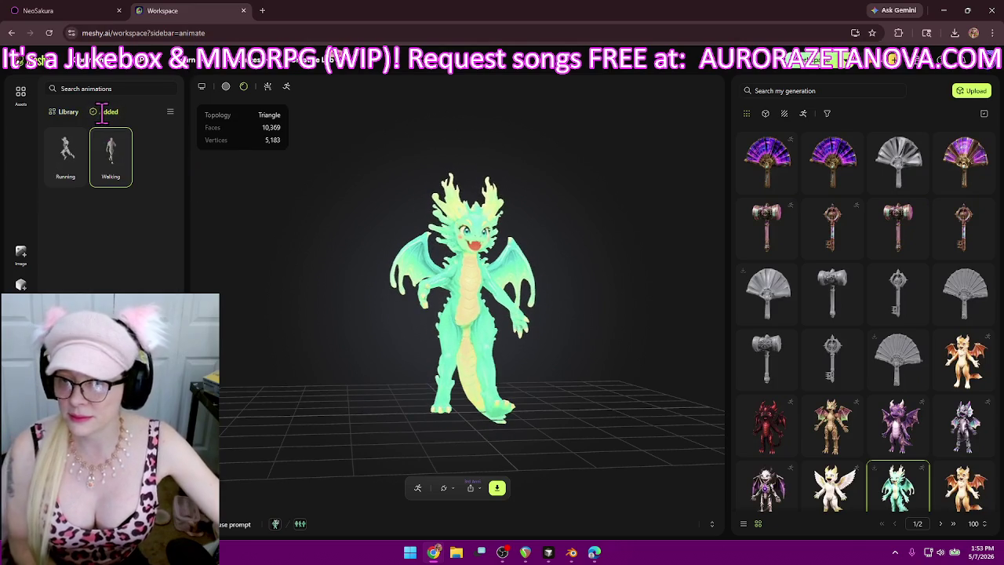
click(63, 112)
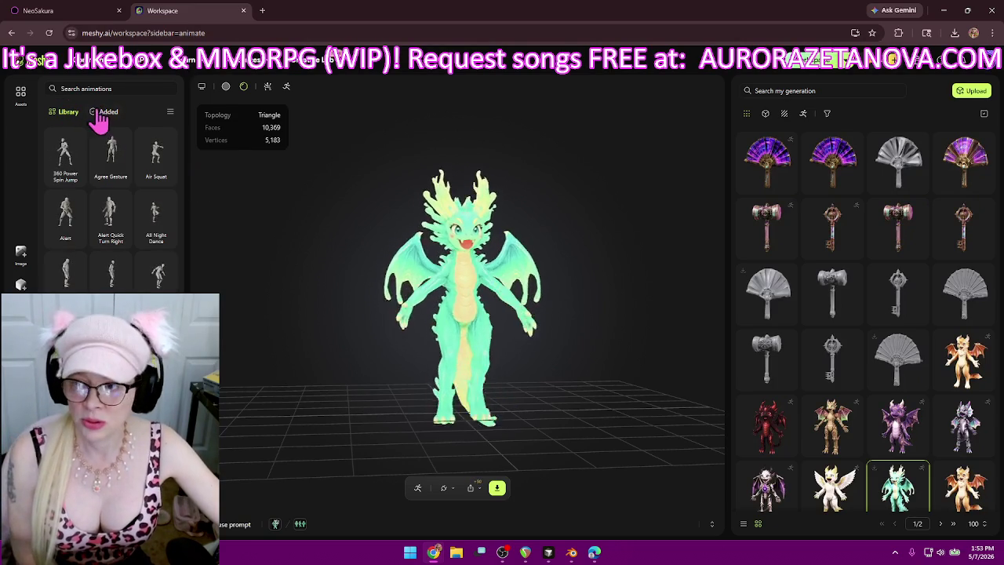
scroll(143, 219, down, 5)
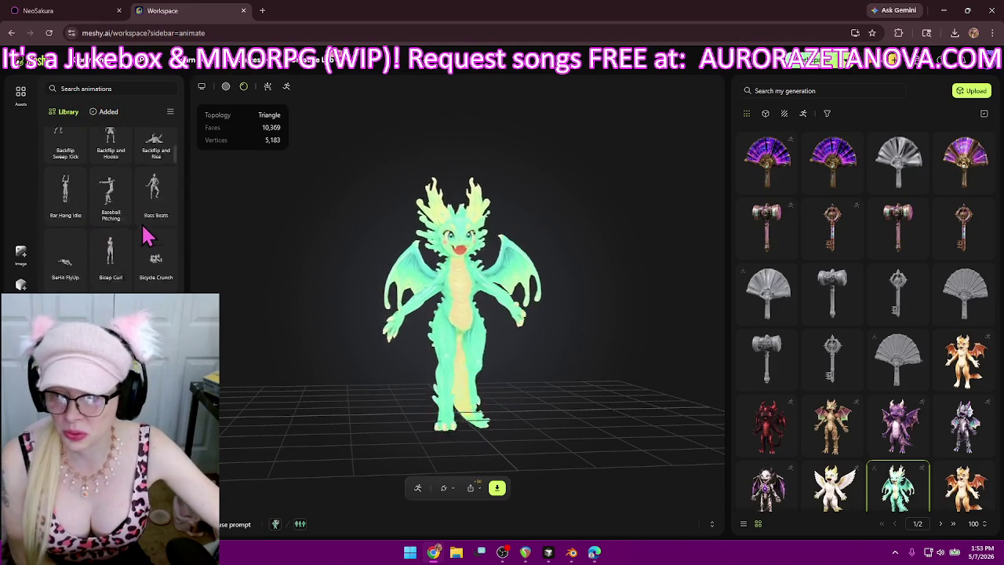
scroll(148, 235, down, 5)
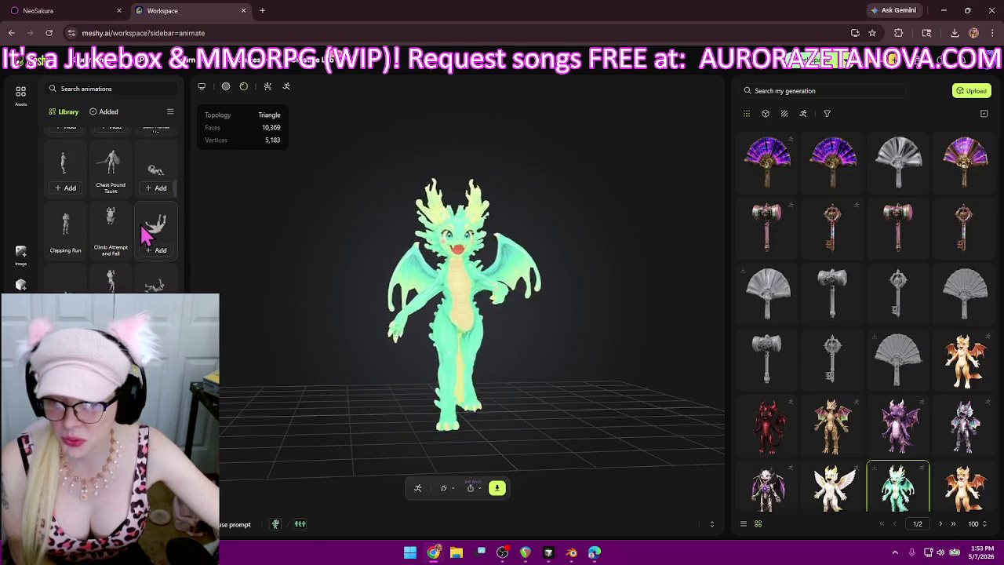
scroll(147, 229, down, 2)
scroll(144, 231, down, 4)
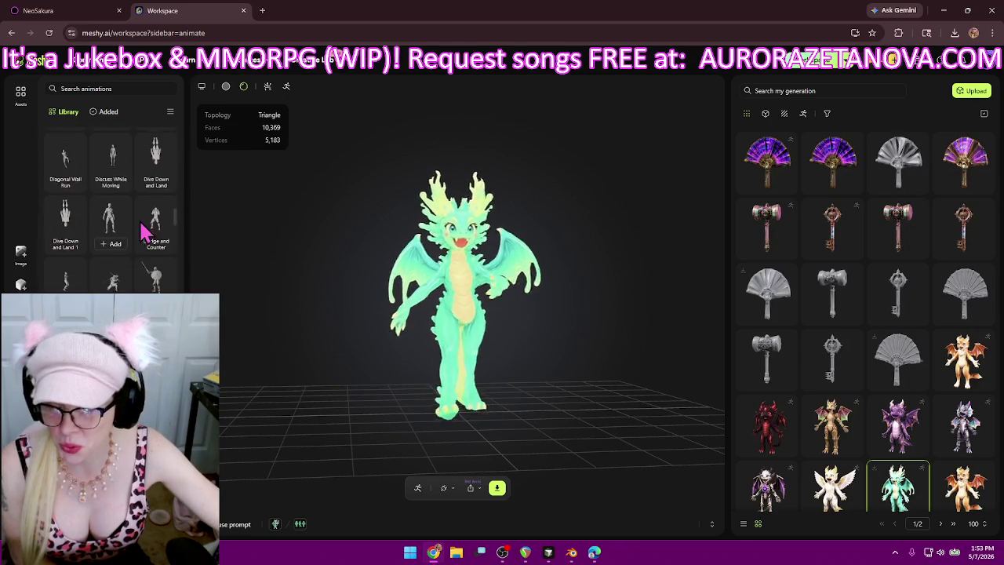
scroll(141, 244, down, 3)
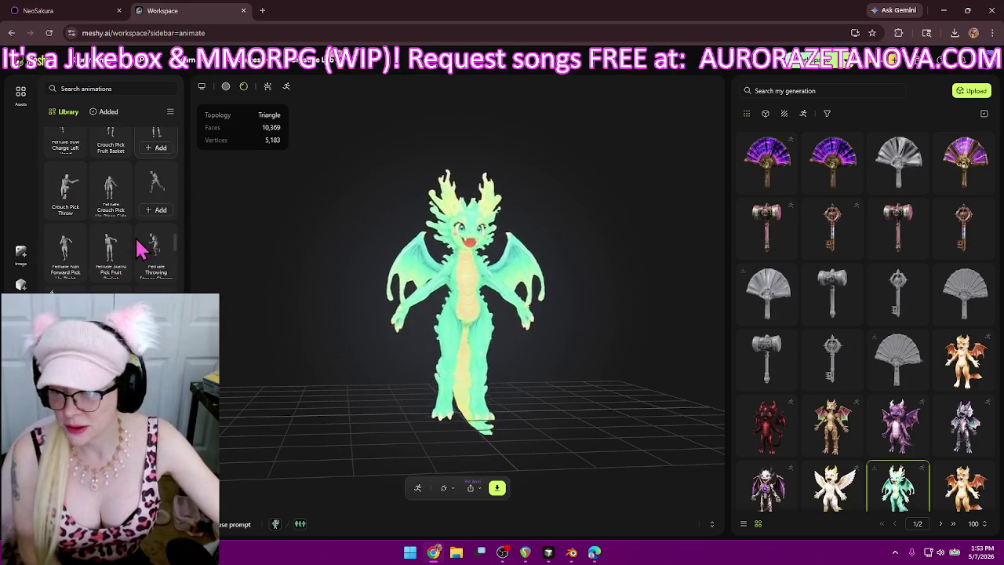
scroll(110, 232, down, 3)
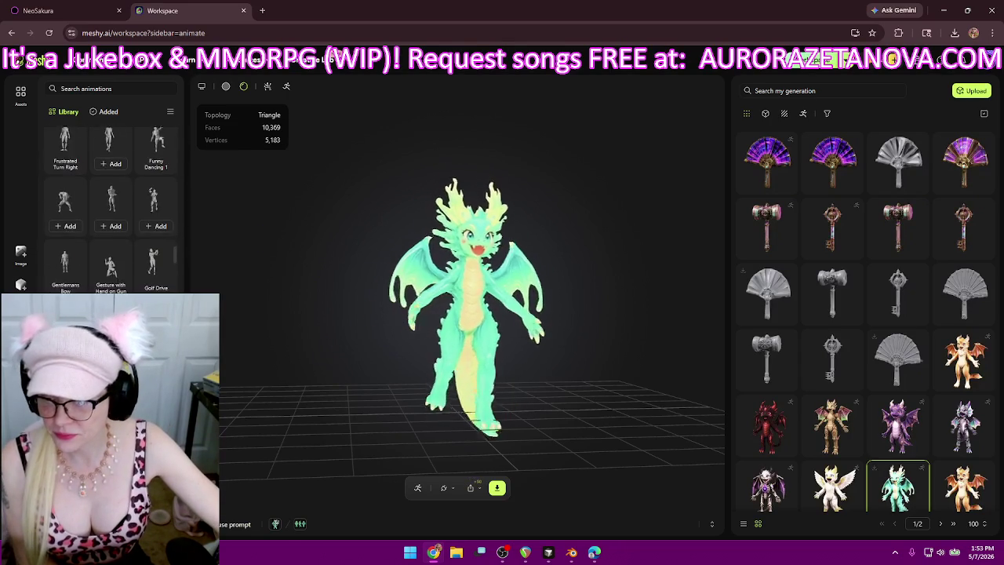
scroll(110, 231, down, 3)
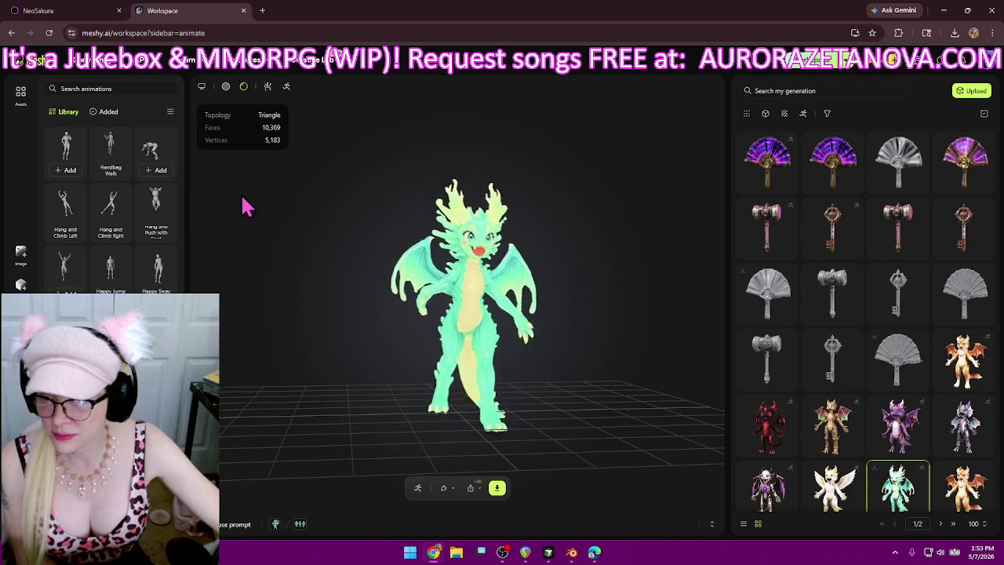
scroll(153, 275, down, 2)
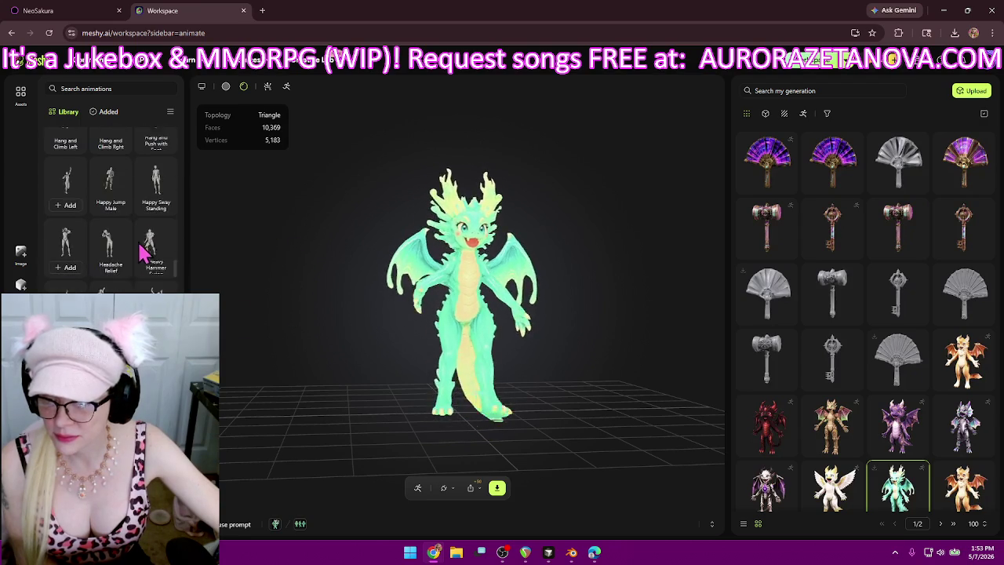
scroll(107, 279, up, 2)
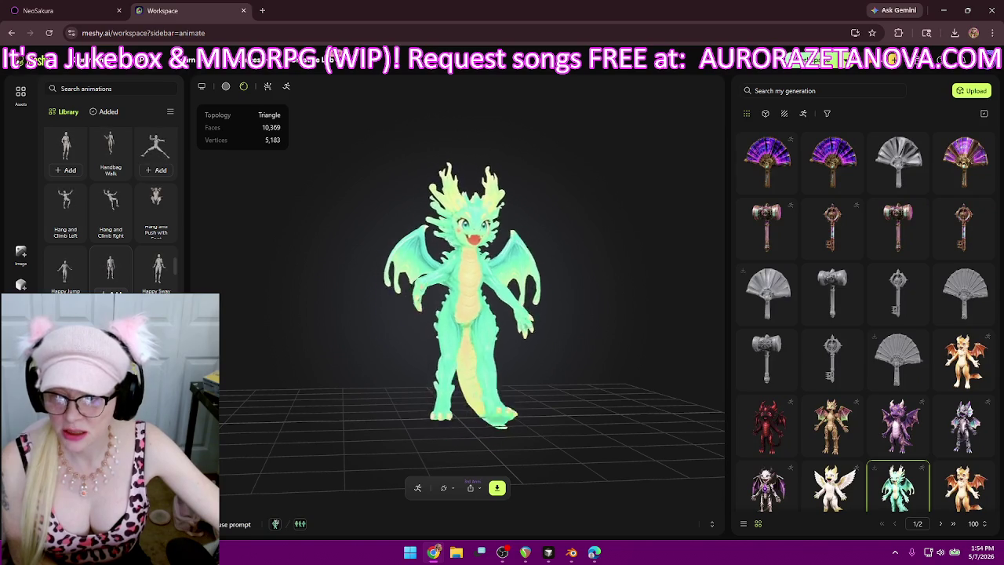
- Add Happy Jump Male, Happy Sway Standing and Idle from the scrolled Library list
click(119, 289)
mouse_move(111, 271)
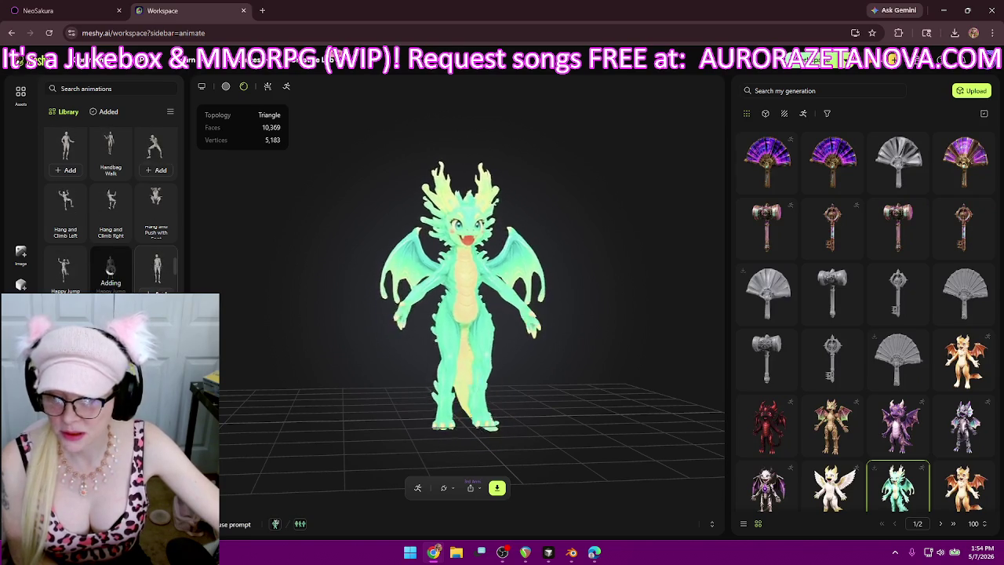
click(160, 284)
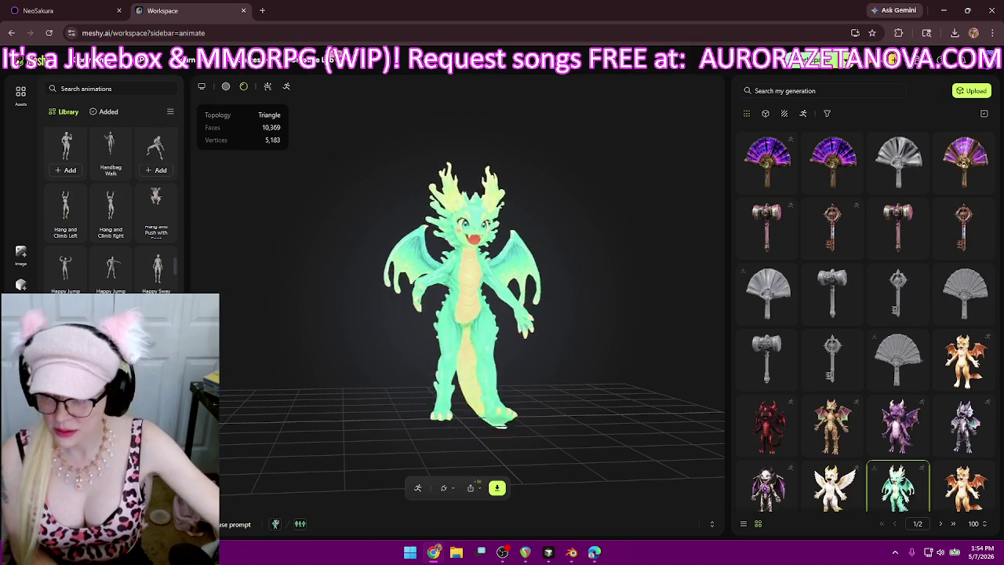
scroll(111, 204, down, 2)
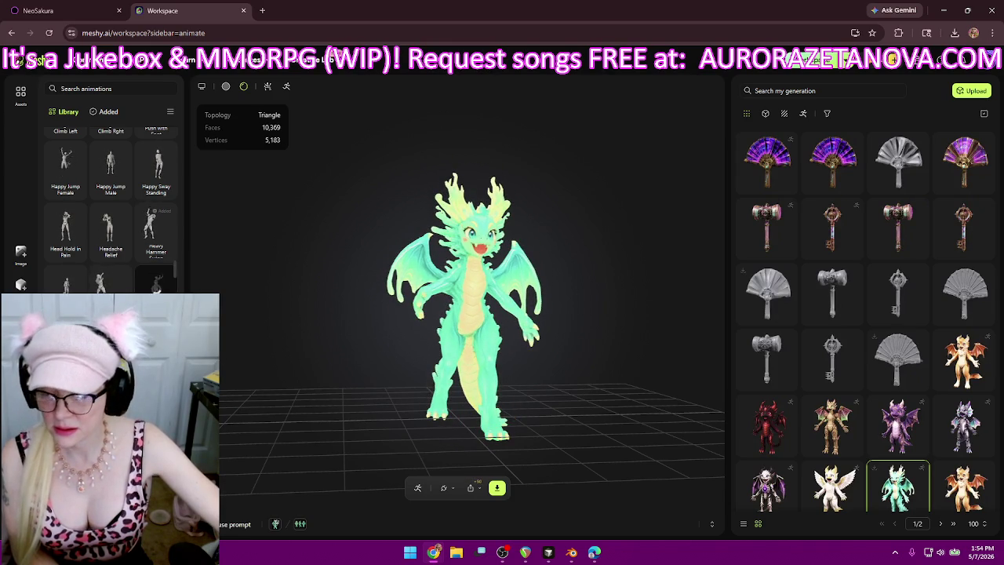
scroll(109, 204, down, 3)
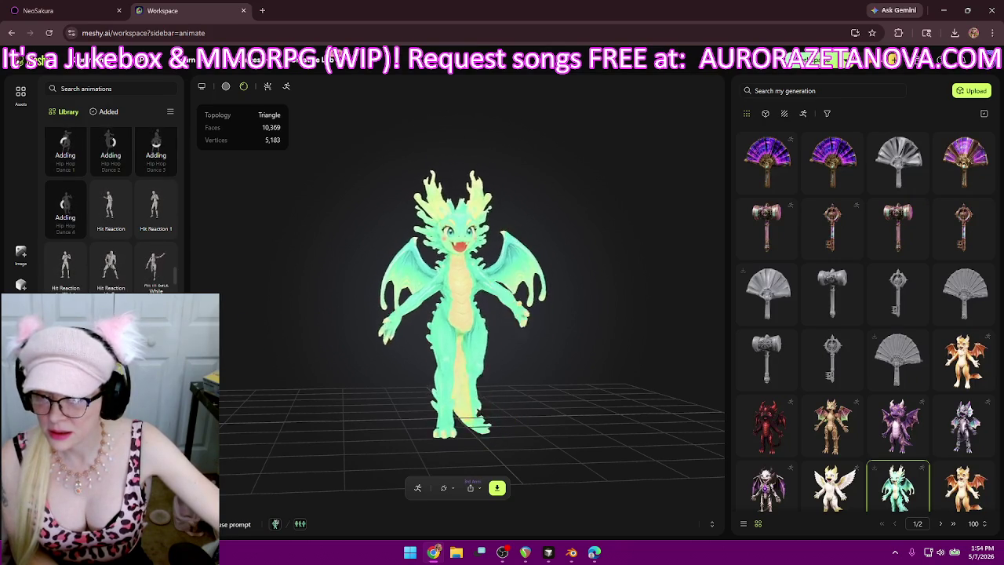
scroll(149, 267, down, 1)
click(155, 275)
scroll(156, 274, down, 1)
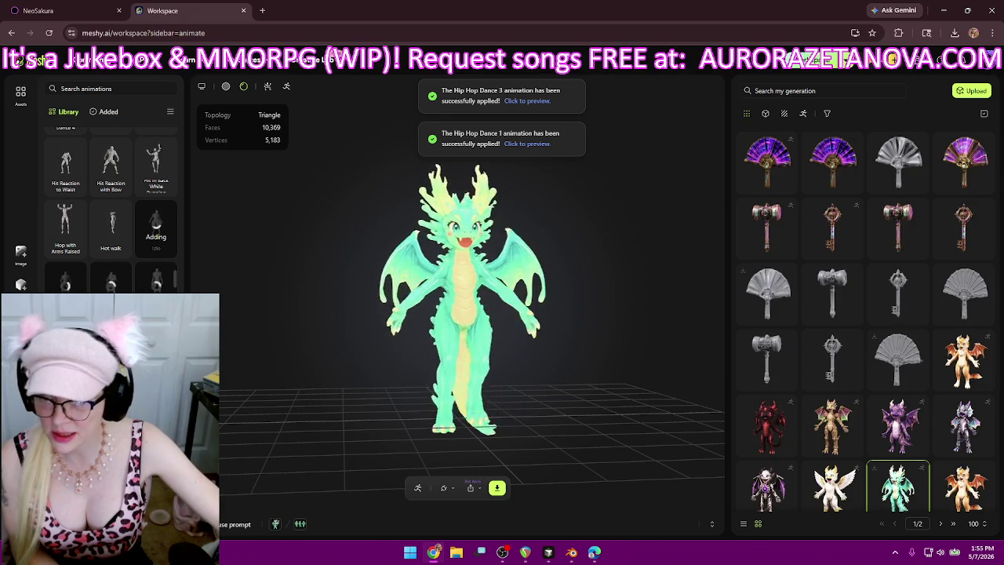
scroll(110, 204, down, 1)
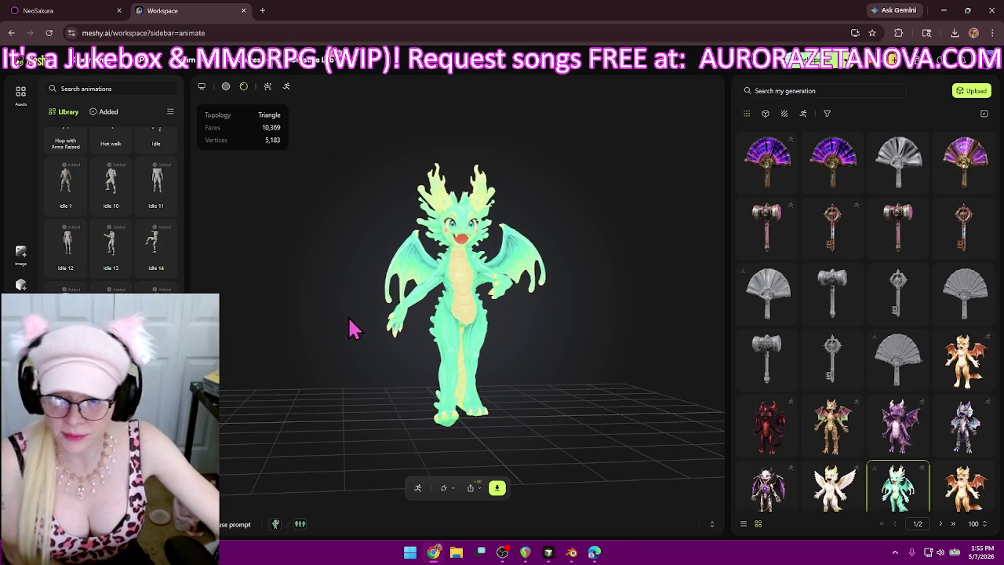
- Download the dragon as one GLB with all added animations, Single file switched on
click(496, 491)
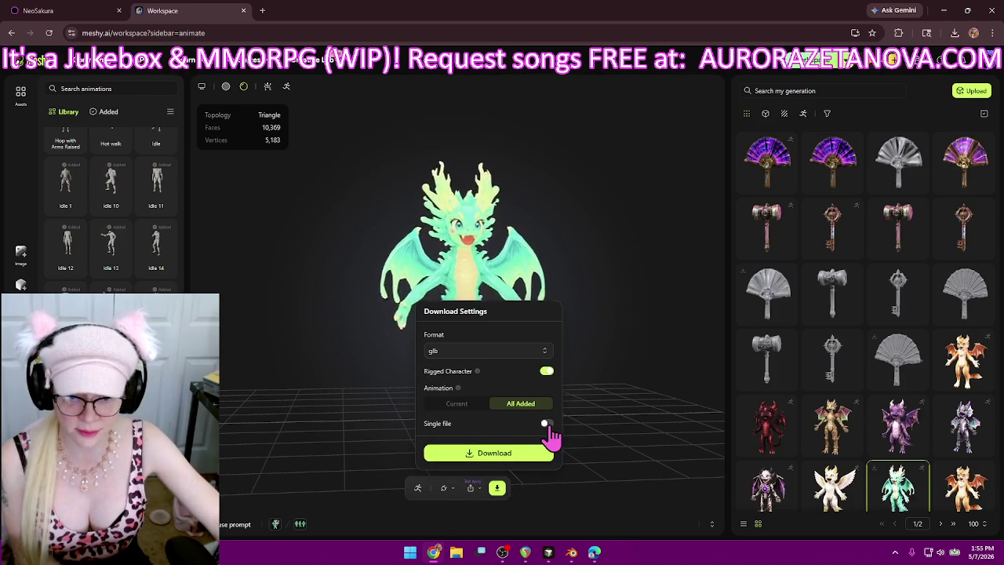
click(547, 424)
click(541, 462)
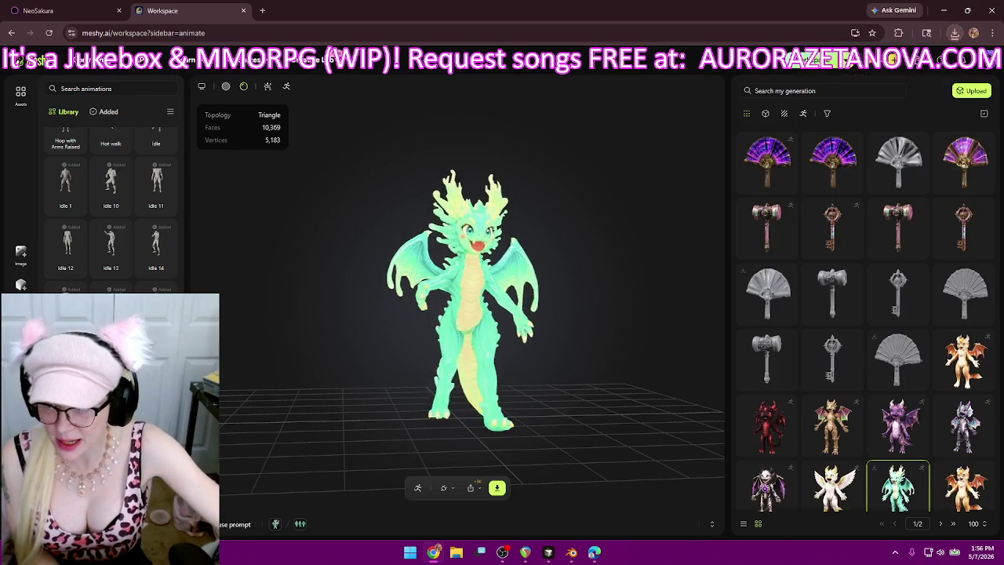
- Delete every Idle and Hip Hop Dance animation from the Added list, keeping only Running and Walking
click(109, 114)
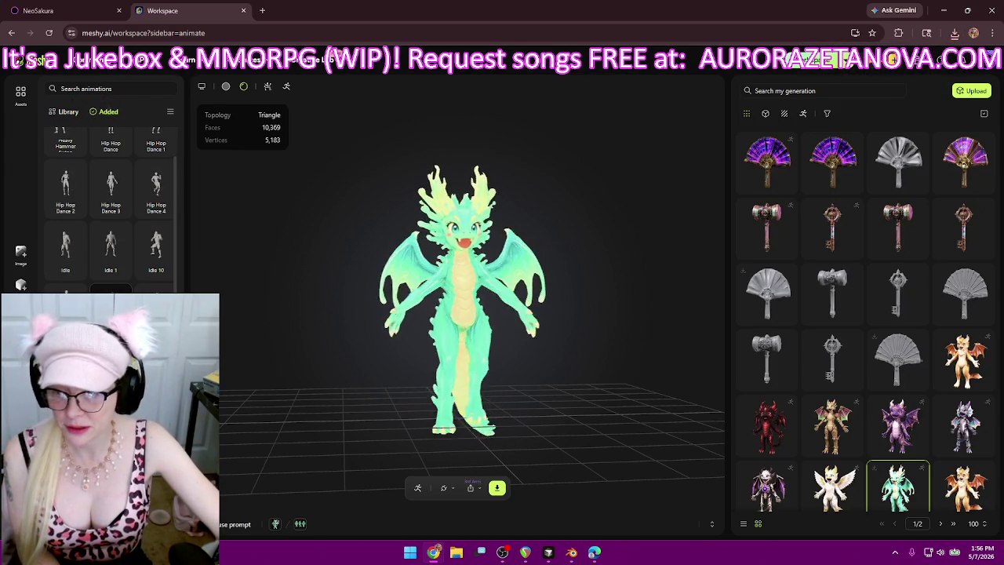
scroll(118, 235, up, 1)
click(140, 275)
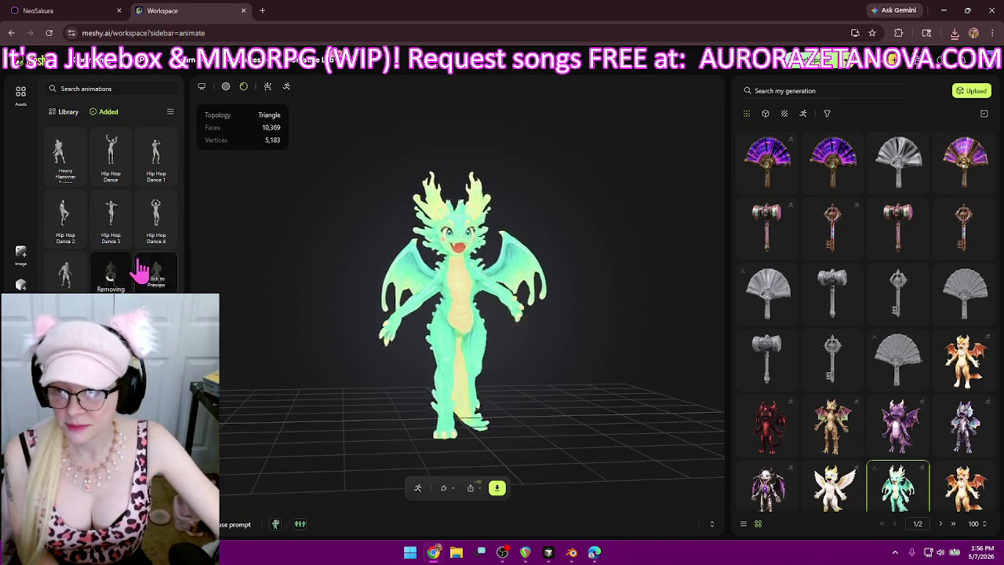
click(124, 250)
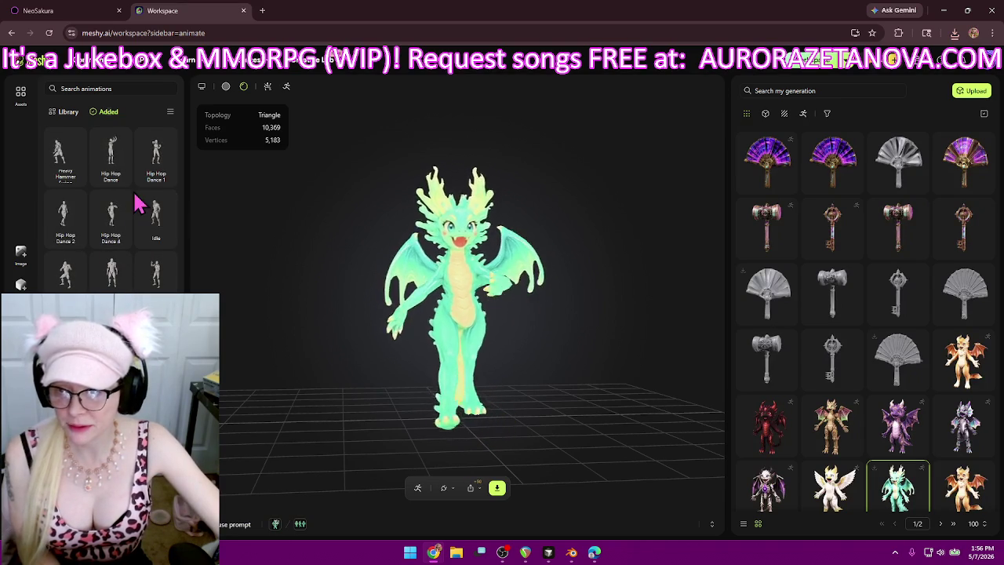
click(121, 178)
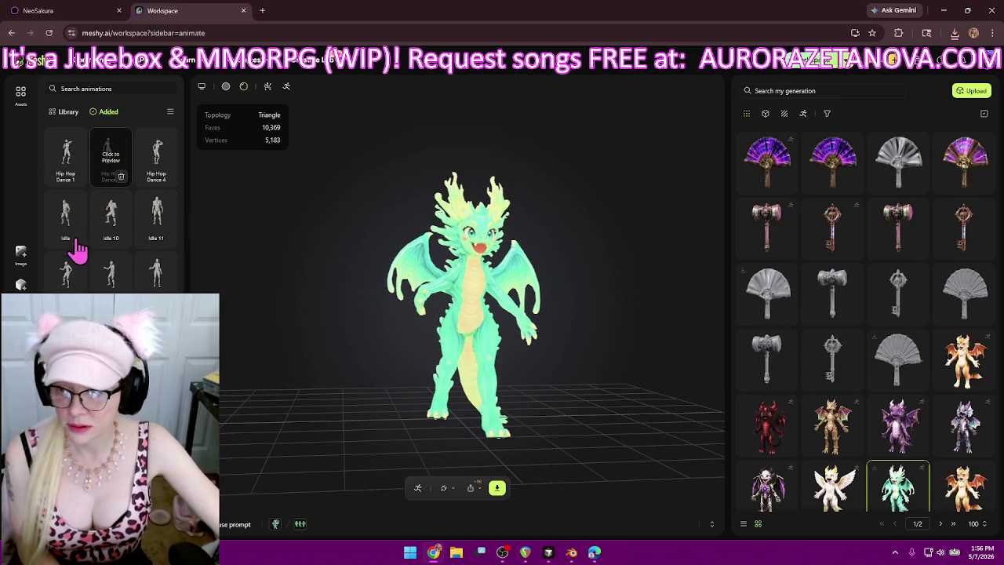
click(121, 238)
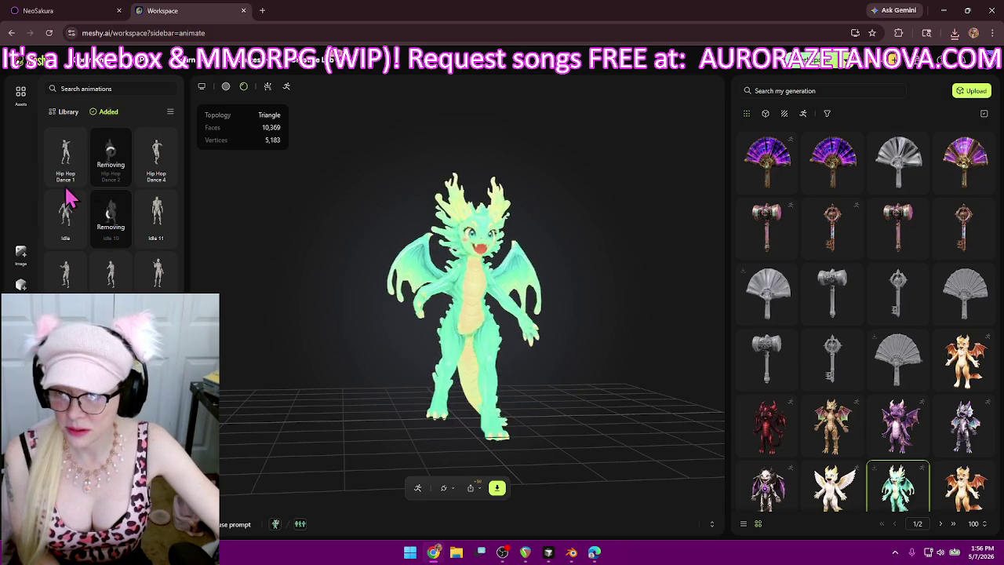
click(77, 177)
click(164, 179)
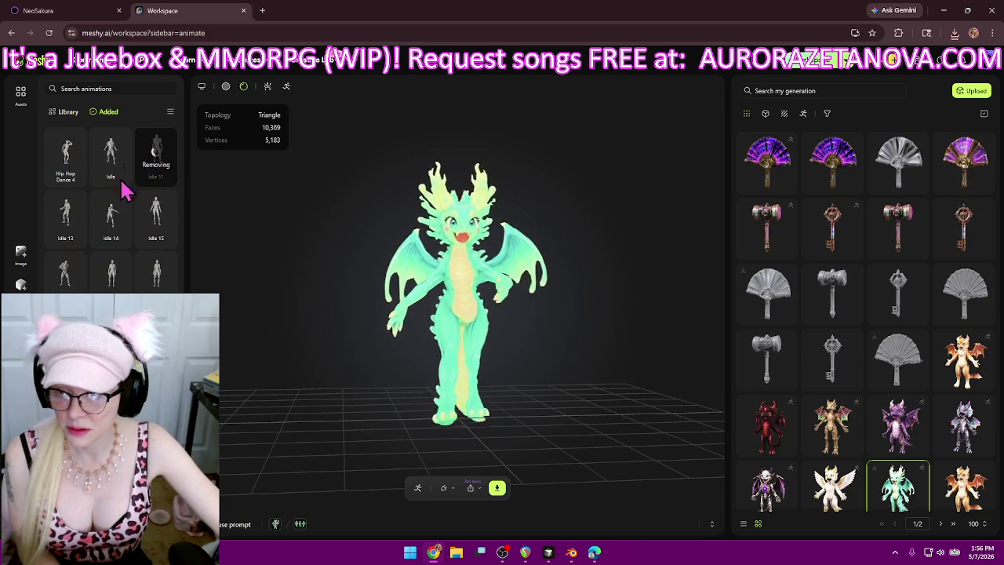
click(75, 180)
click(164, 179)
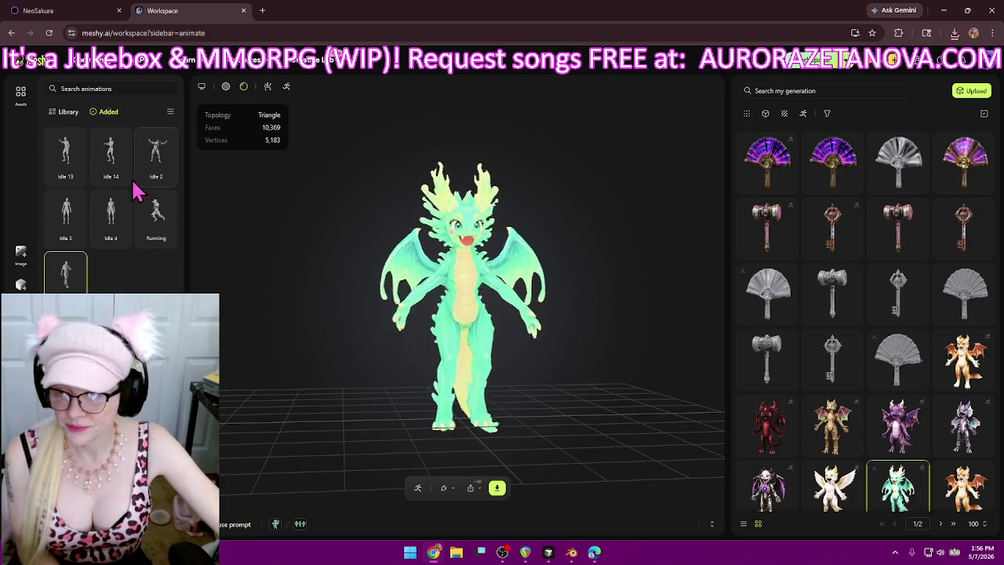
click(76, 180)
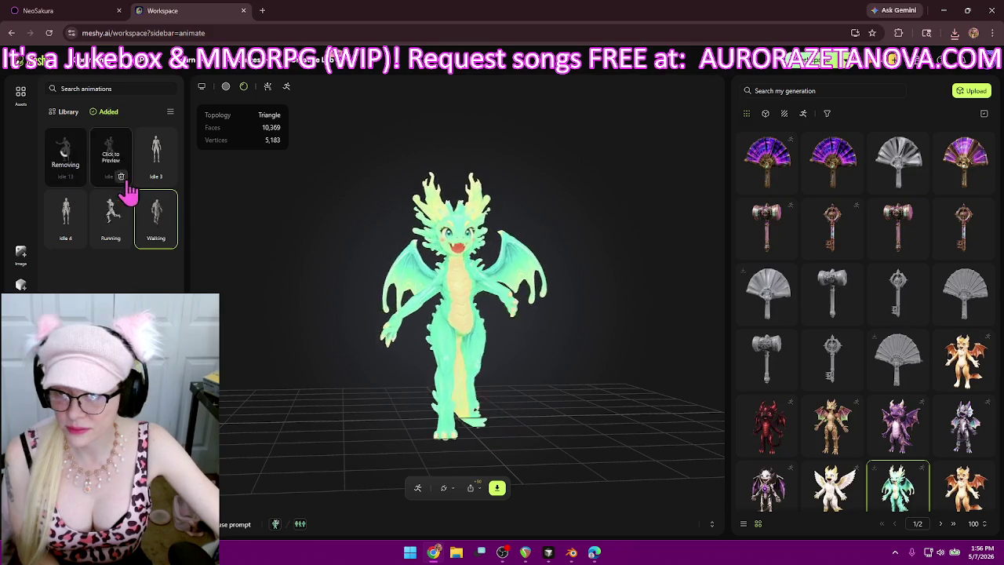
click(163, 179)
click(120, 180)
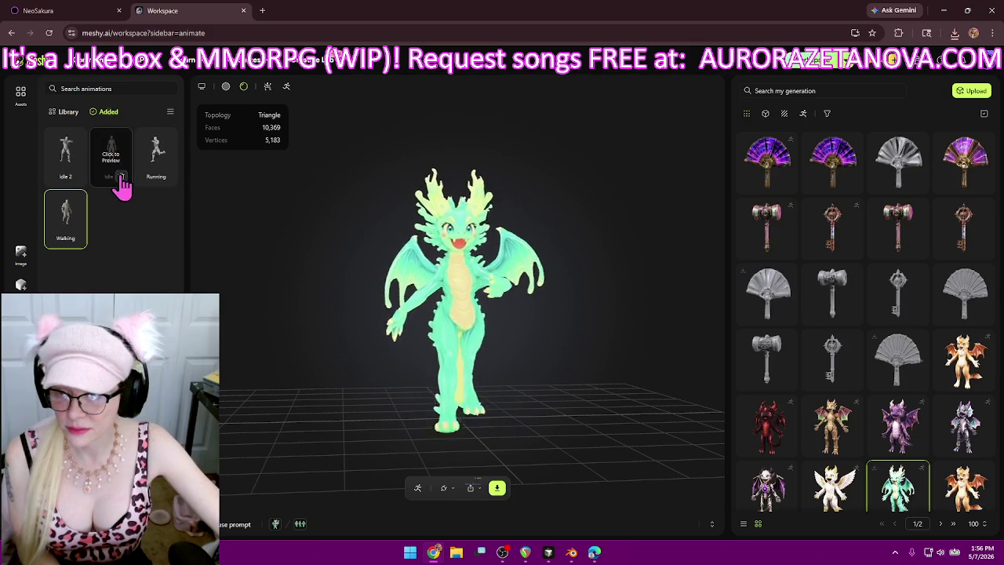
click(77, 179)
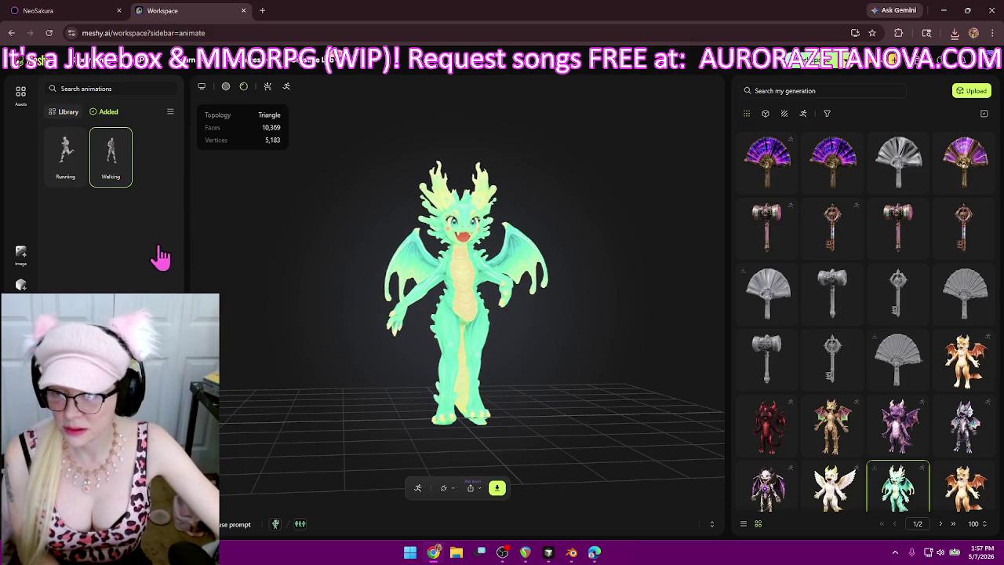
- Return to the full animation Library and scroll down through it
click(64, 112)
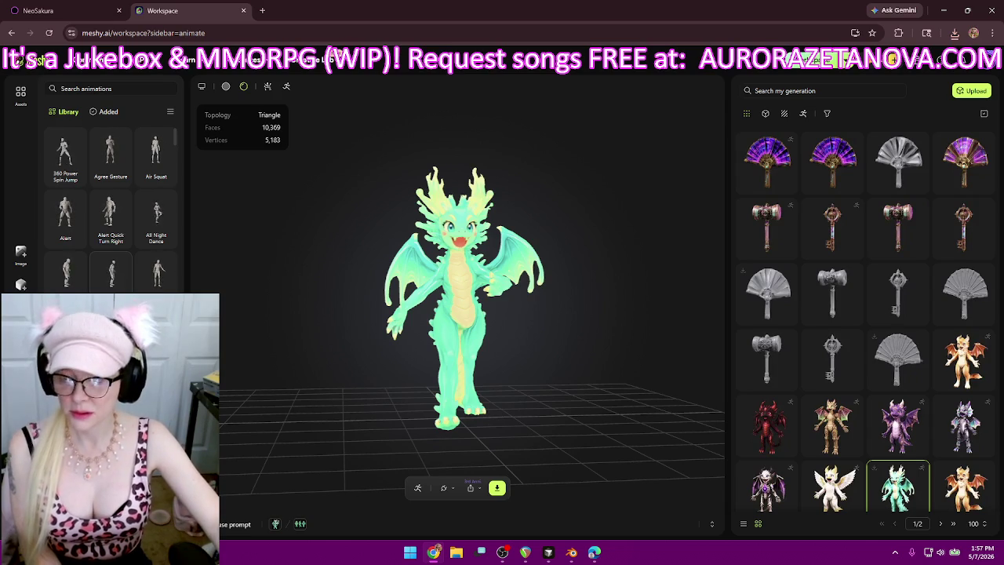
scroll(109, 196, down, 3)
scroll(110, 196, down, 5)
scroll(109, 196, down, 3)
scroll(110, 196, down, 3)
scroll(110, 196, down, 3)
scroll(110, 196, down, 2)
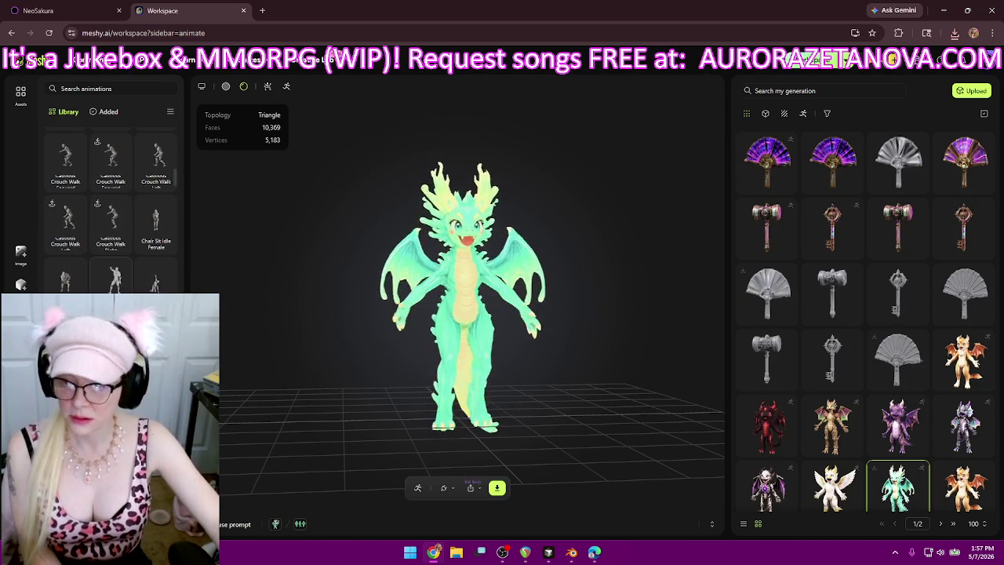
scroll(114, 275, down, 2)
scroll(114, 274, down, 2)
scroll(113, 274, down, 2)
scroll(113, 203, down, 3)
scroll(114, 204, down, 3)
scroll(114, 204, down, 3)
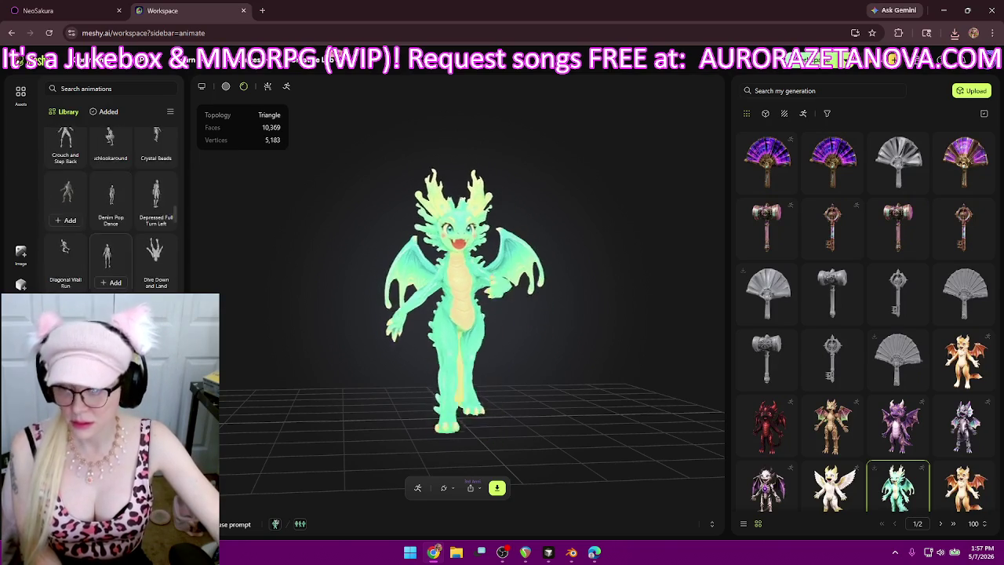
scroll(114, 204, down, 2)
scroll(111, 235, down, 3)
scroll(110, 235, down, 3)
scroll(110, 235, down, 3)
- Add Idle 7, Idle 8 and Idle 9 from the library to the dragon
scroll(110, 235, down, 2)
scroll(110, 236, down, 2)
scroll(156, 236, down, 2)
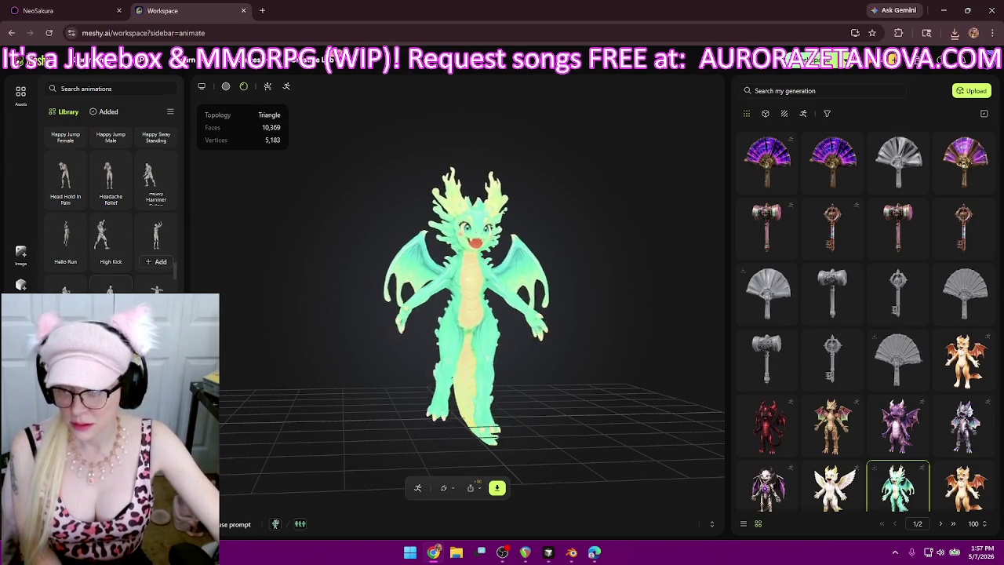
scroll(110, 235, down, 2)
scroll(110, 235, down, 1)
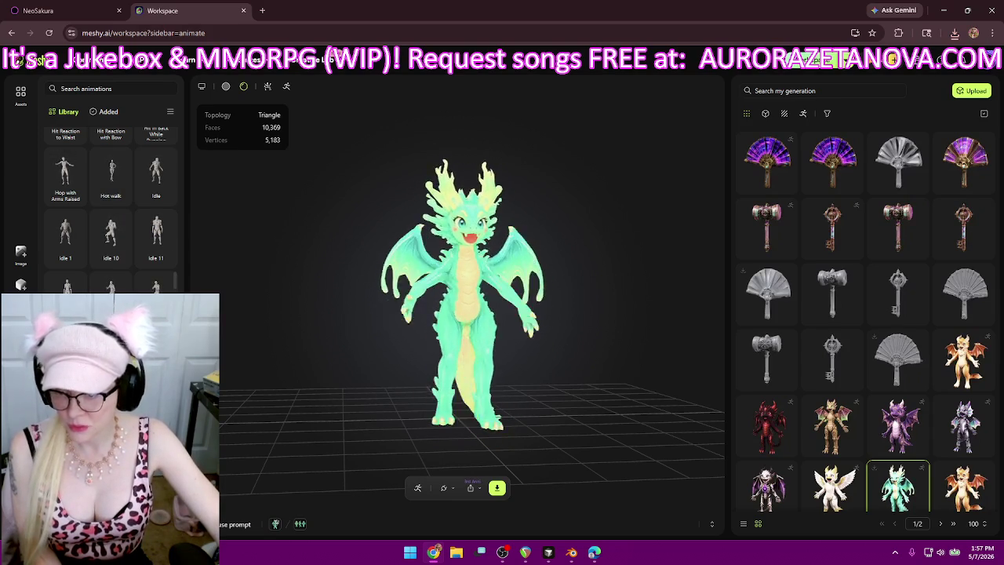
scroll(111, 211, down, 2)
scroll(110, 212, down, 2)
mouse_move(66, 172)
click(69, 194)
mouse_move(111, 168)
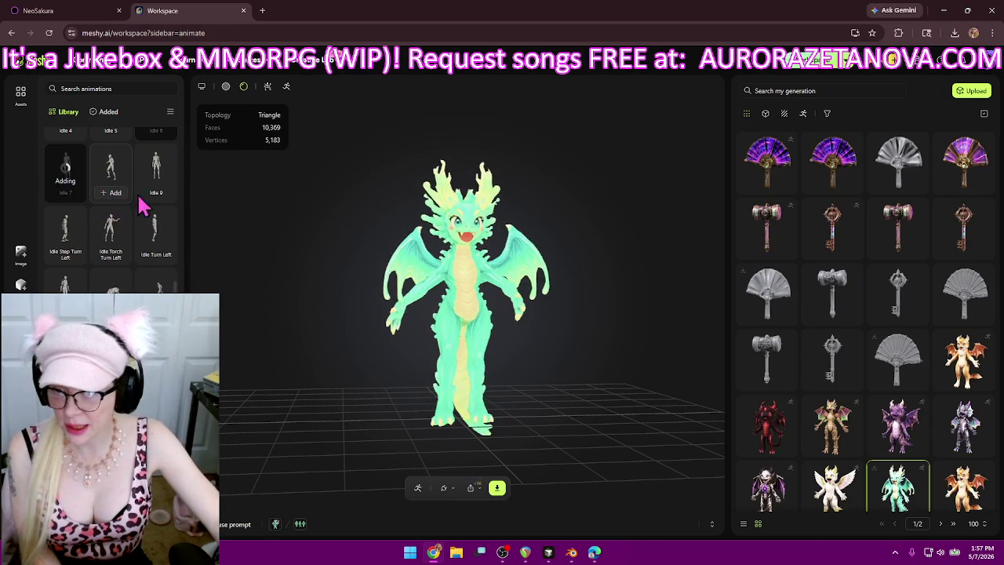
click(131, 194)
click(156, 192)
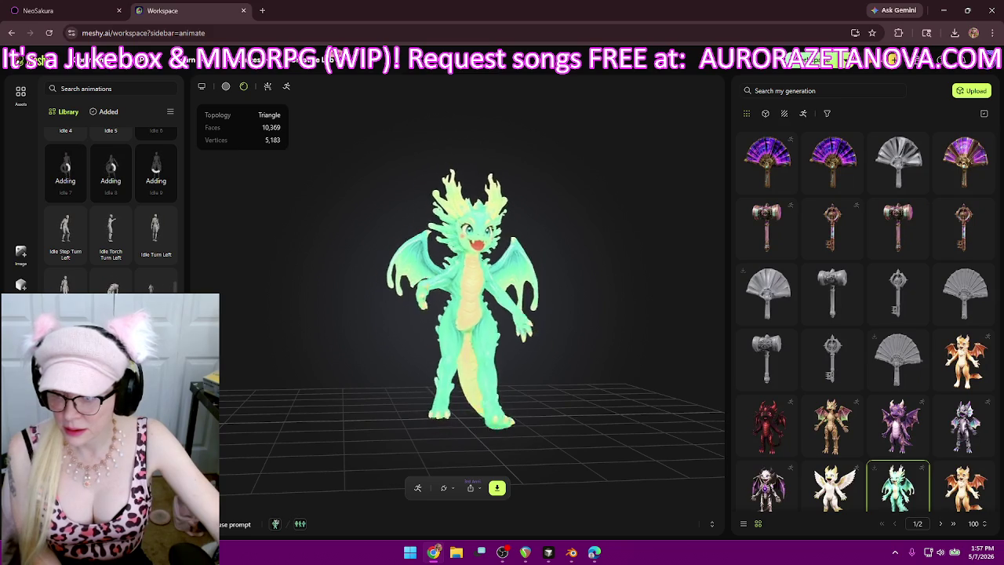
- Add Indoor Swing, Jazz Hands, Joyful Dance with Hand Sway, Jump Push Up and Jumping Jacks
scroll(65, 284, down, 3)
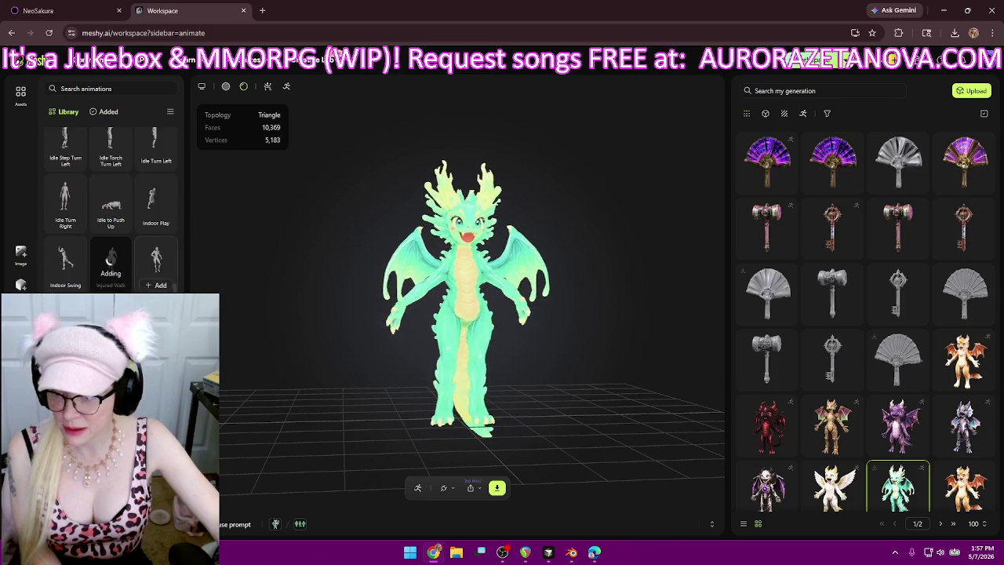
click(66, 275)
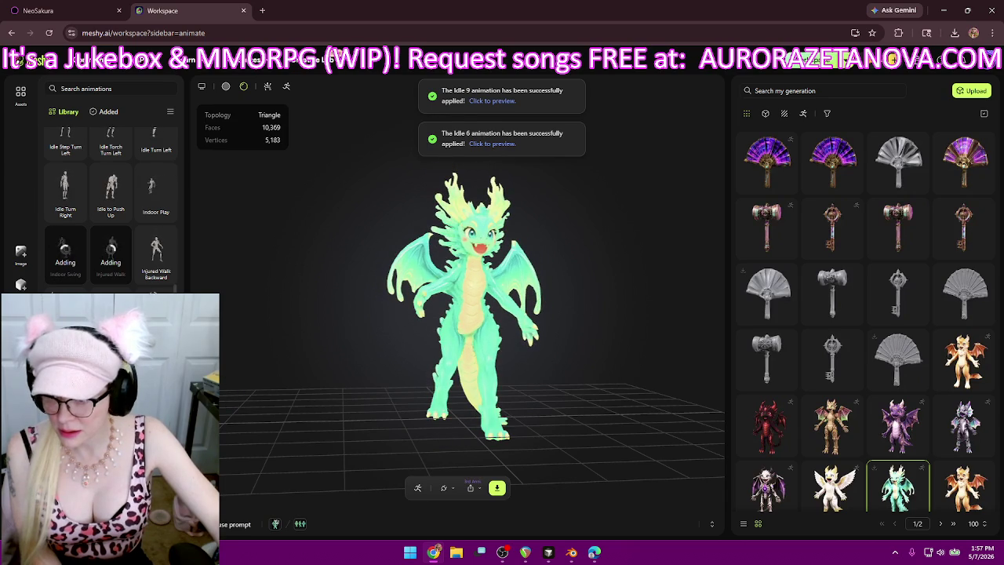
scroll(110, 204, down, 2)
click(65, 215)
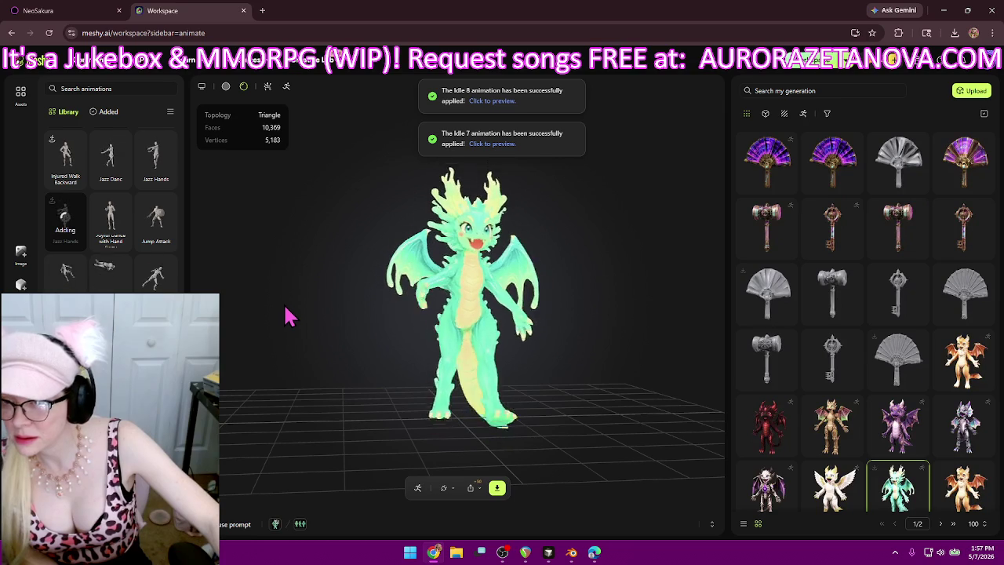
mouse_move(111, 224)
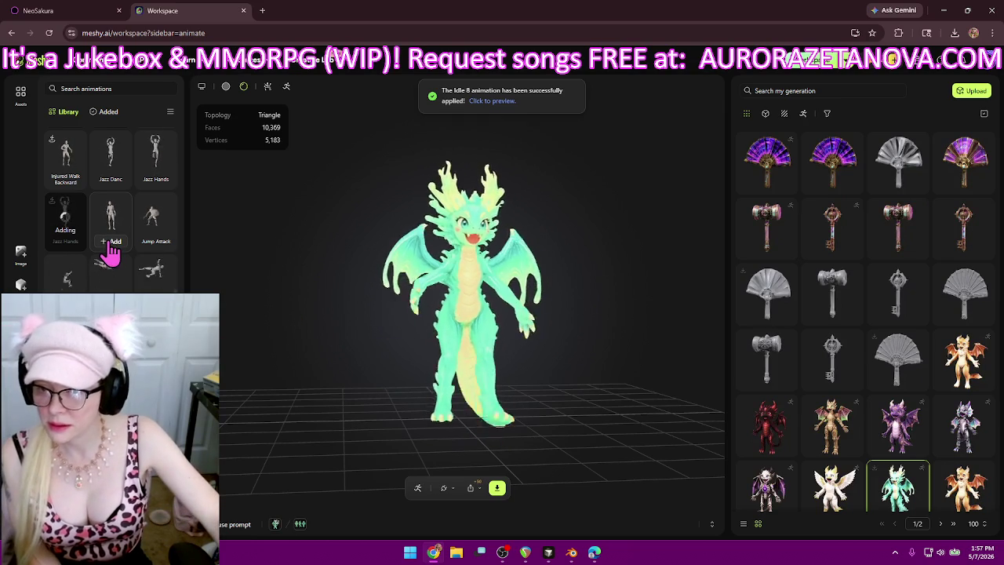
click(111, 241)
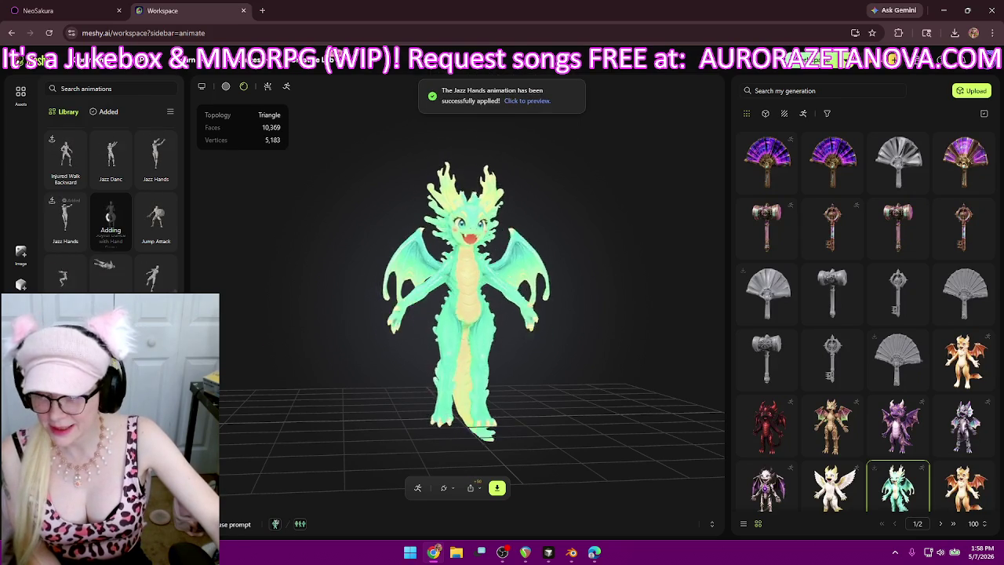
scroll(110, 236, down, 1)
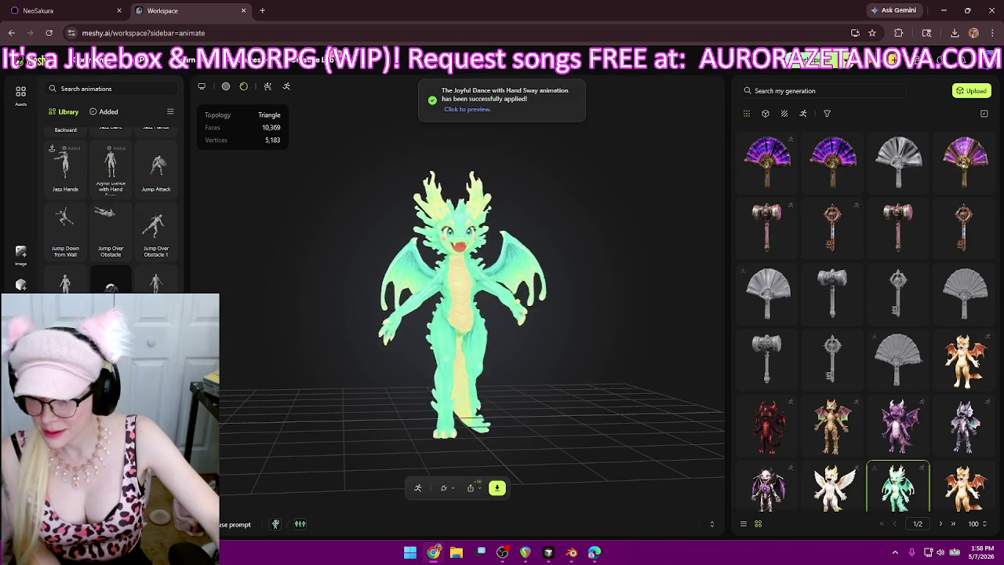
scroll(111, 204, down, 2)
click(110, 180)
scroll(110, 181, down, 1)
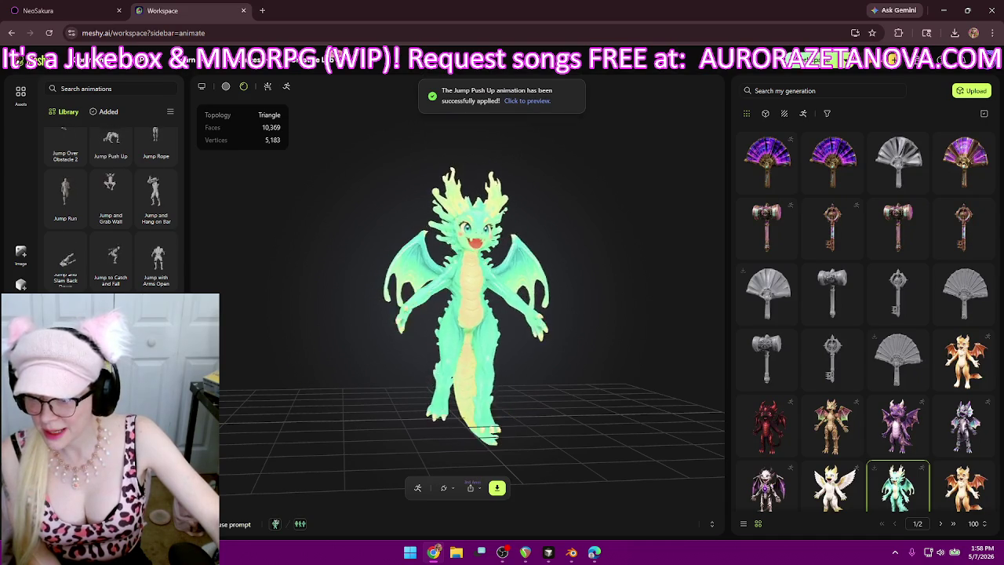
scroll(110, 204, down, 2)
click(65, 168)
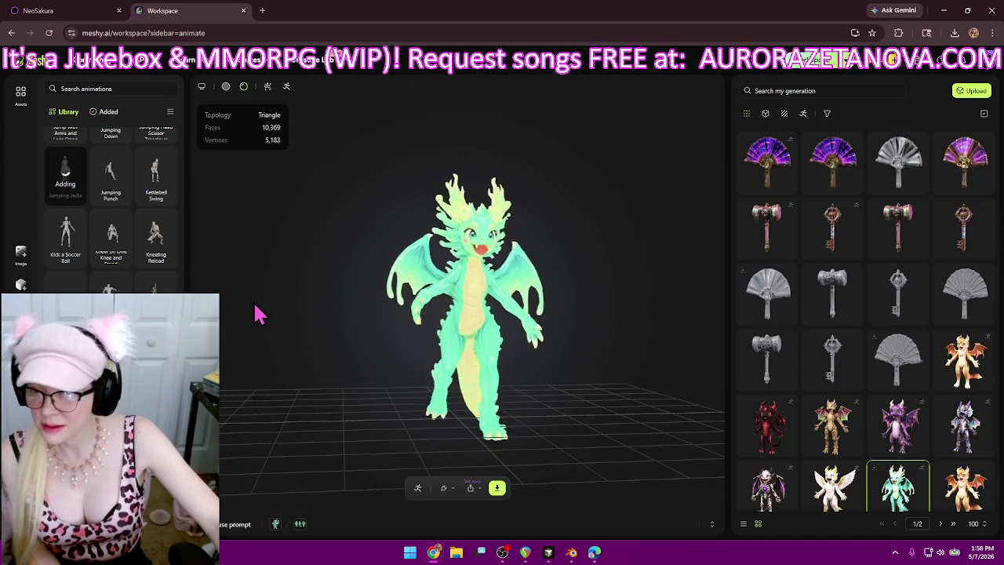
- Add Kick a Soccer Ball, Kung Fu Punch and two Limping Walk variants, then show the Added list
click(66, 263)
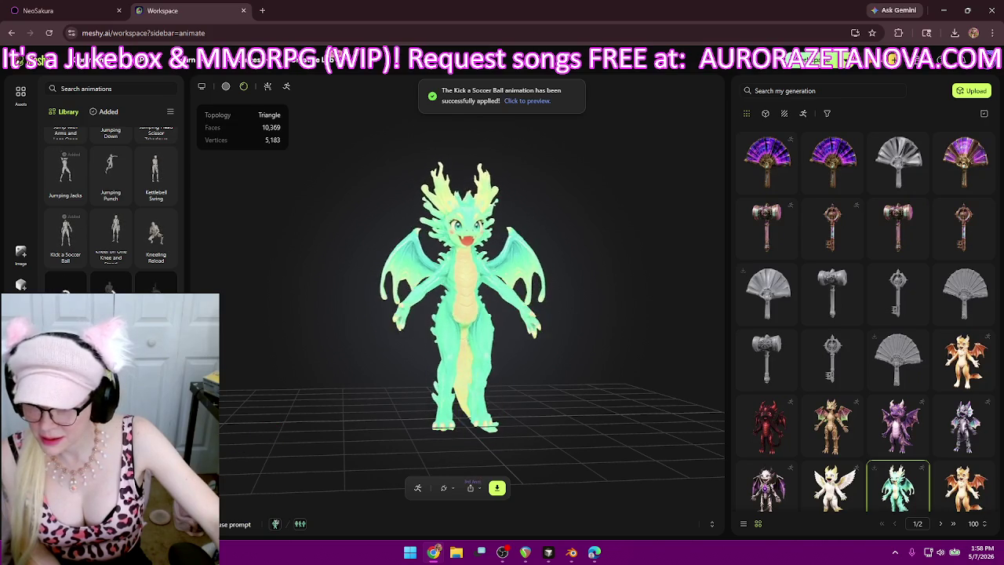
scroll(111, 196, down, 1)
click(156, 192)
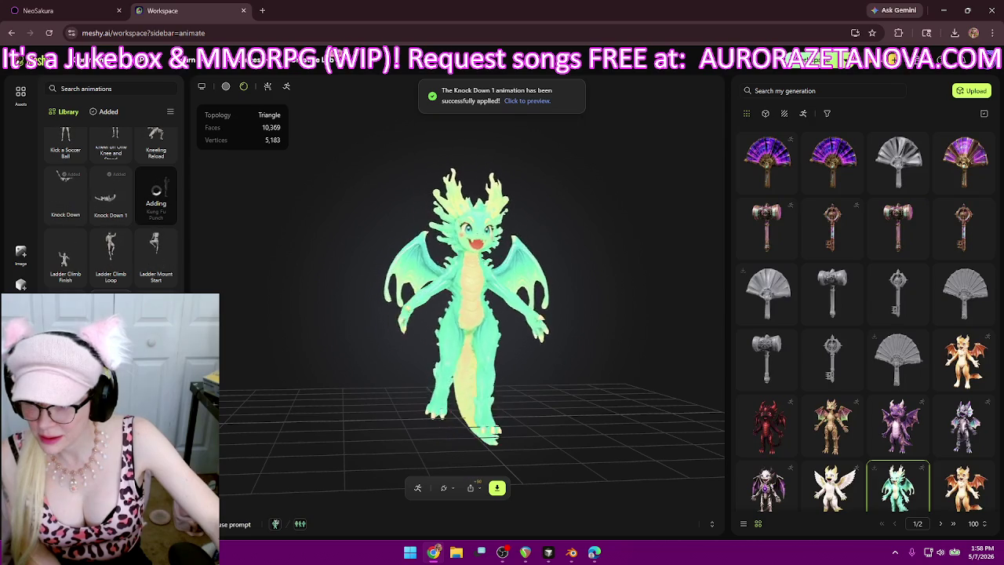
scroll(110, 196, down, 1)
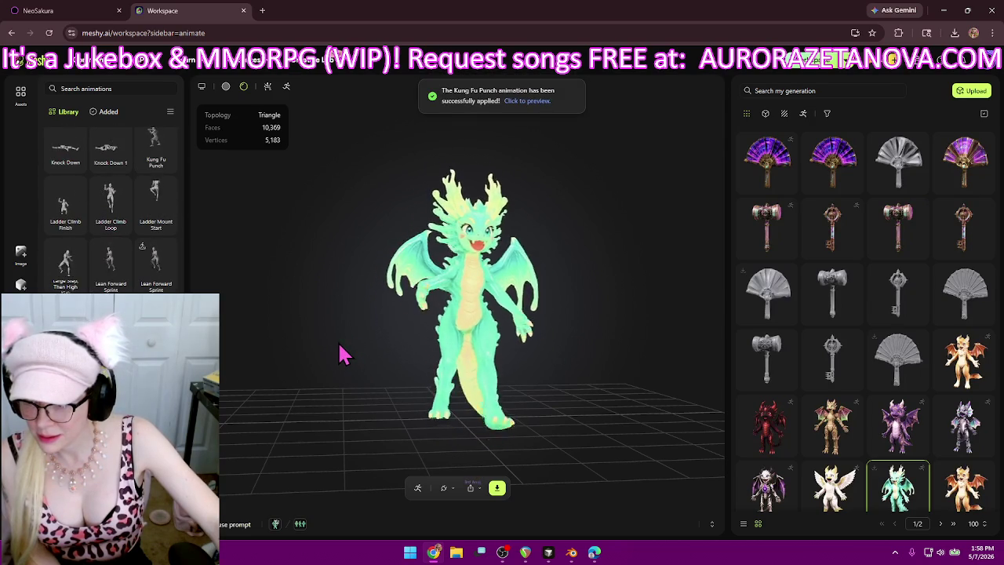
scroll(142, 246, down, 3)
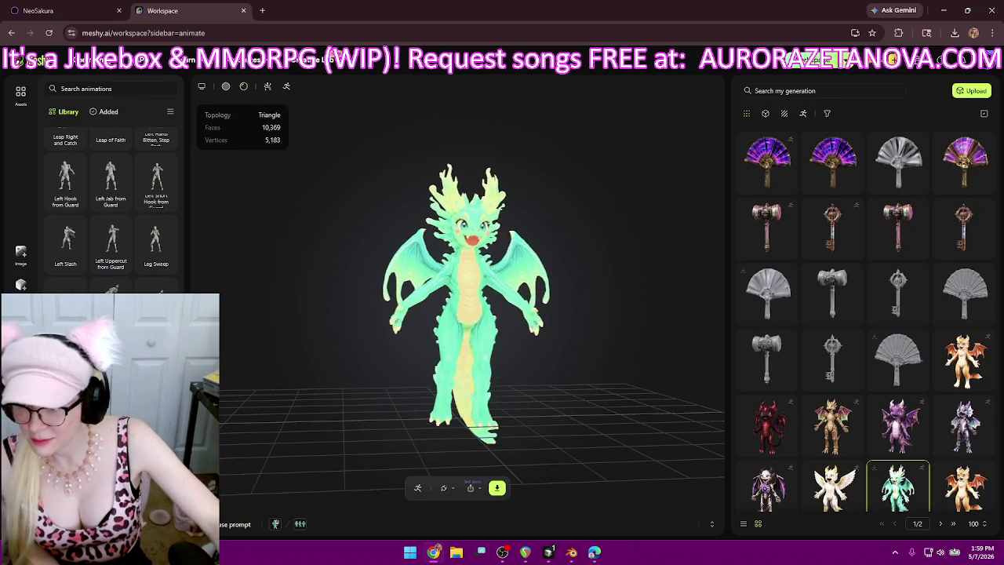
scroll(110, 235, down, 1)
click(111, 257)
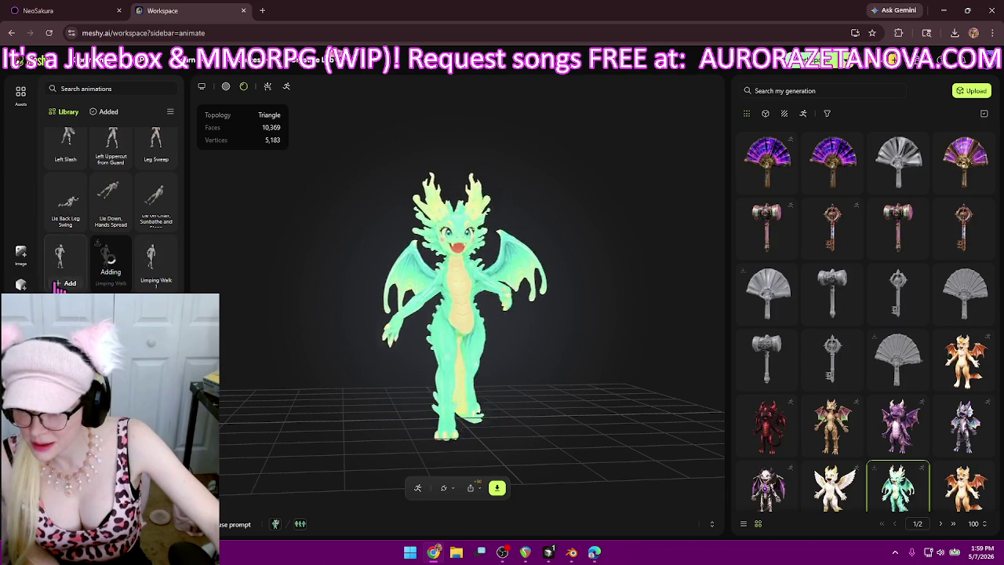
scroll(47, 283, down, 1)
click(111, 265)
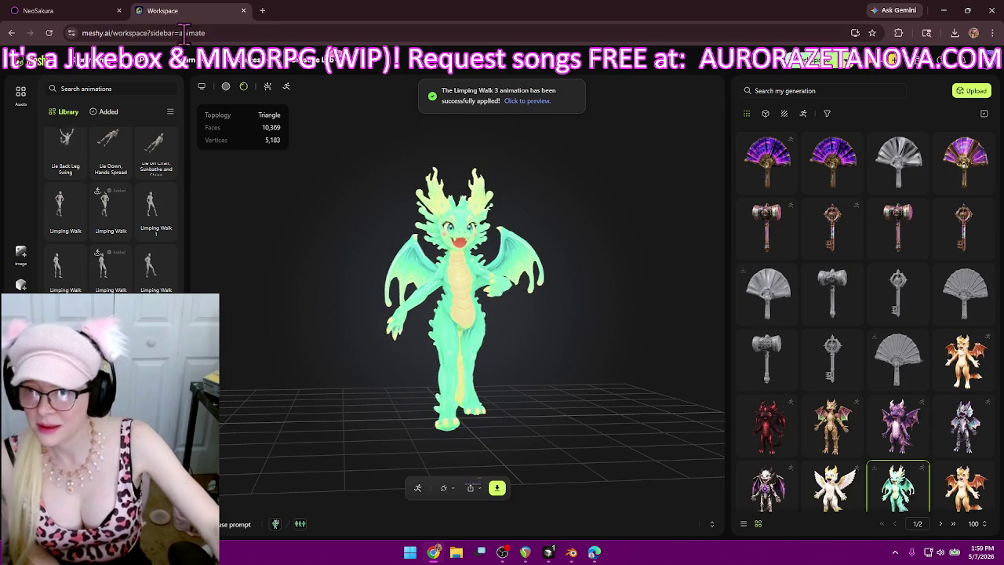
click(102, 112)
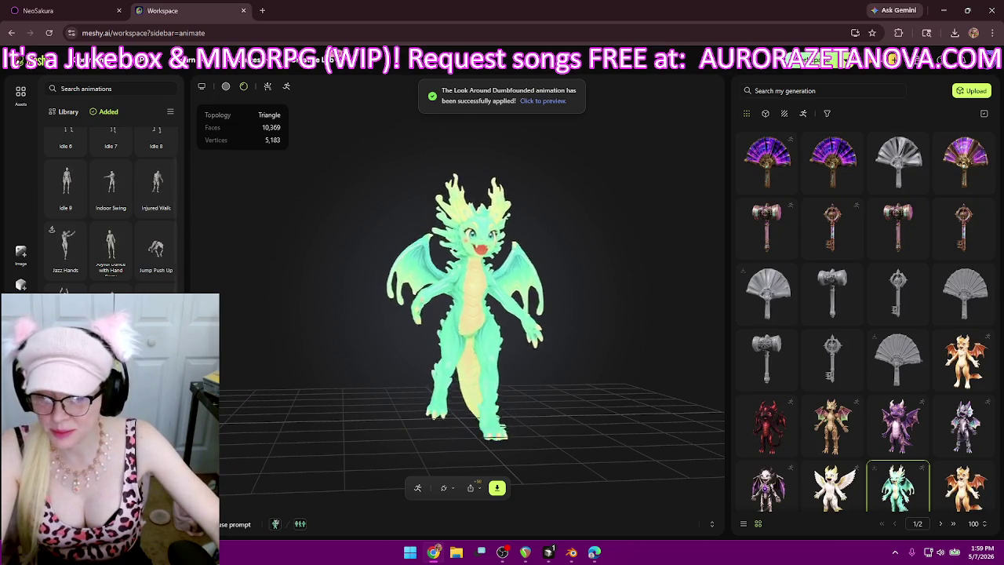
- Preview the Look Back and Sit added animation on the dragon and bring up the download settings
scroll(158, 172, up, 1)
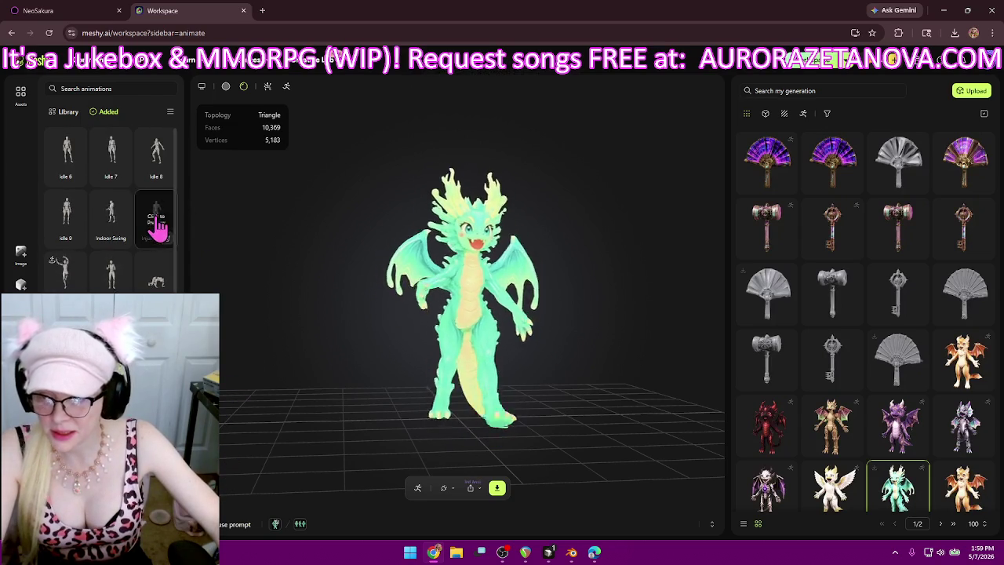
click(157, 274)
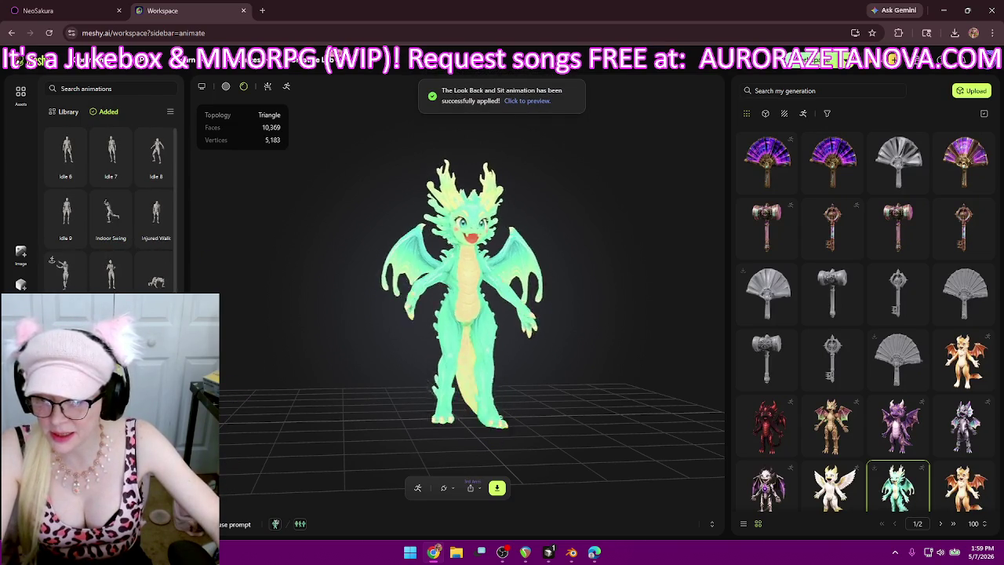
scroll(157, 236, down, 1)
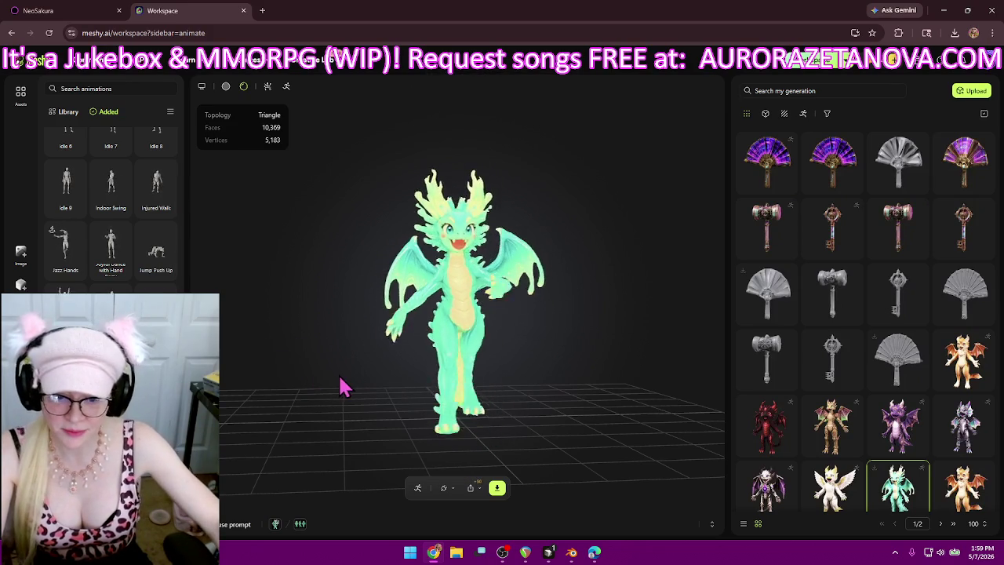
click(496, 488)
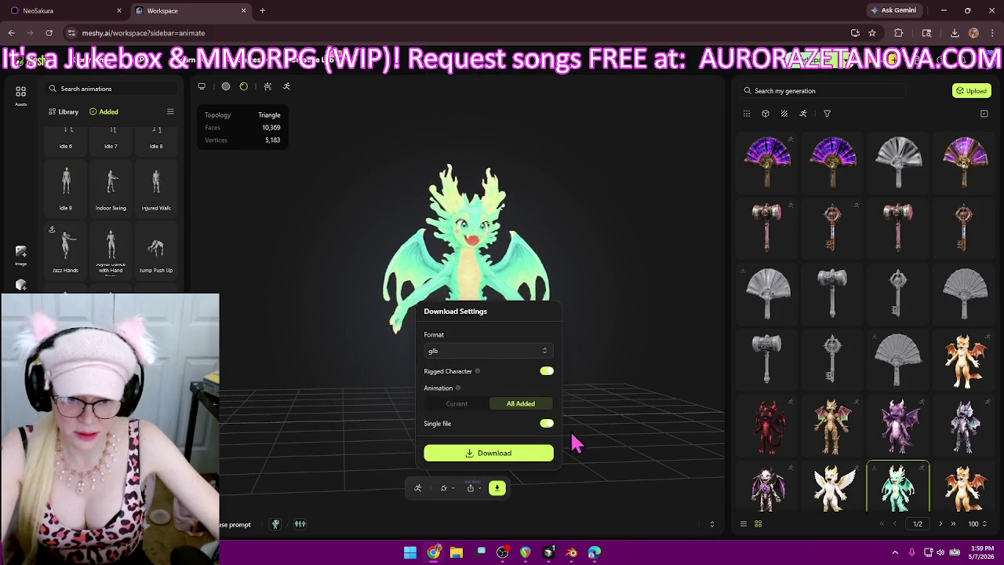
- Download the rigged dragon as a single GLB with all added animations, then close the settings
click(490, 453)
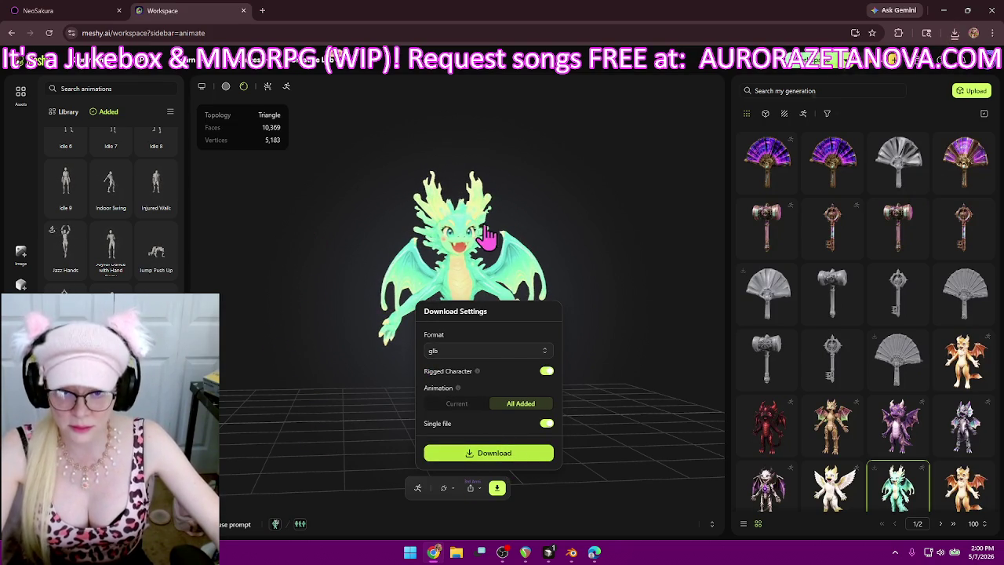
click(263, 392)
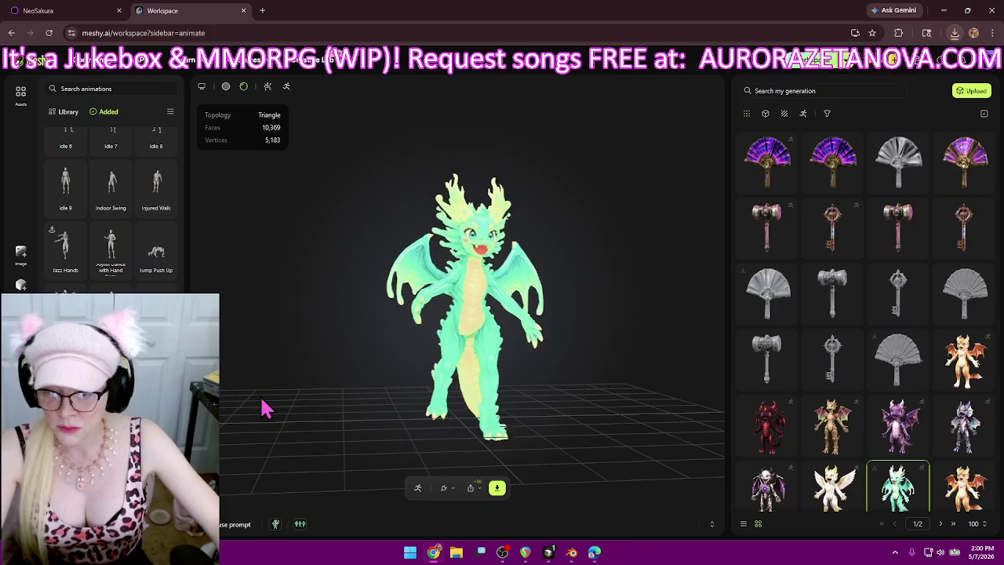
mouse_move(66, 189)
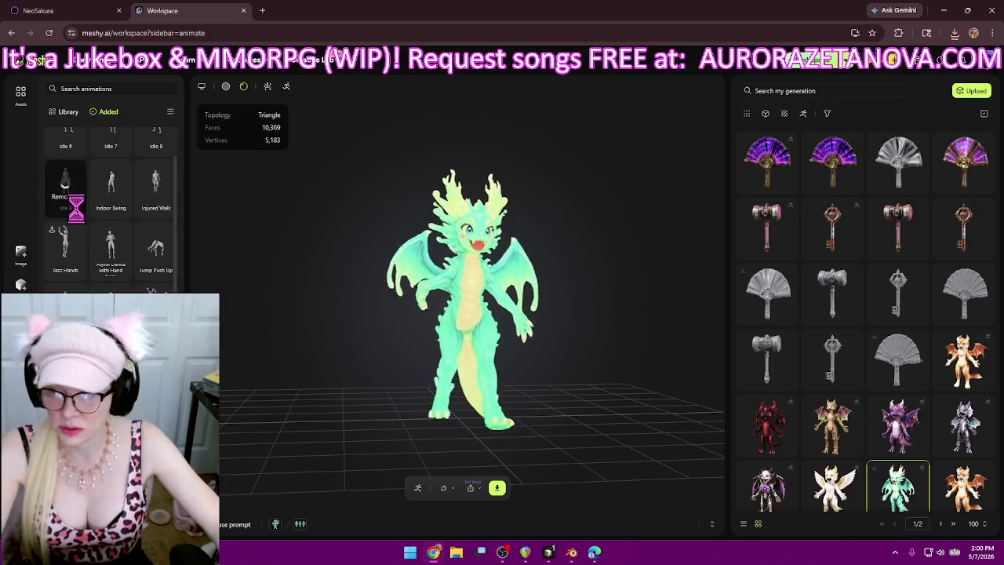
- Remove Idle 6, 8, 9, Injured Walk, Joyful Dance, Jazz Hands, Jumping Jacks, Jump Push Up and Kick a Soccer Ball
click(103, 224)
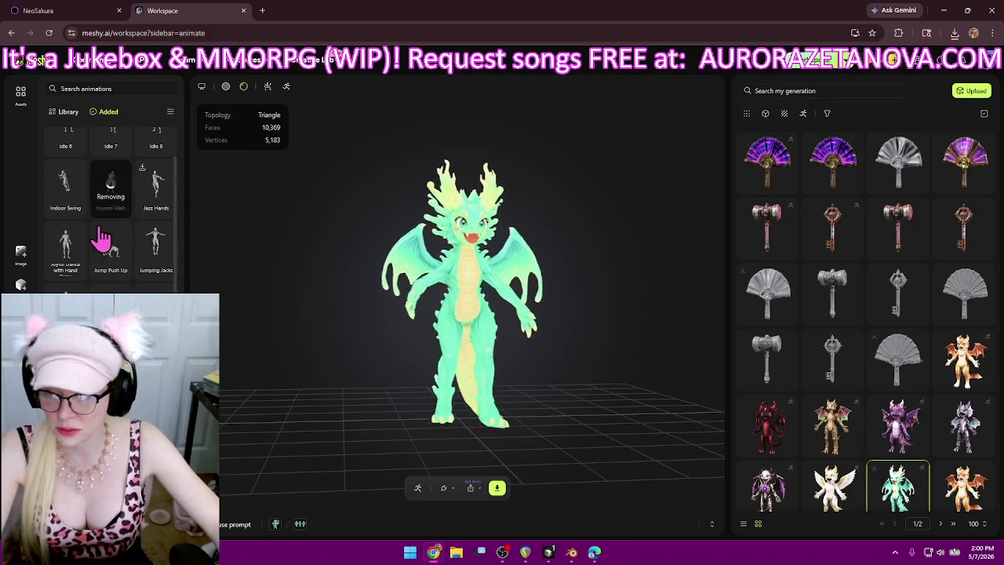
click(75, 177)
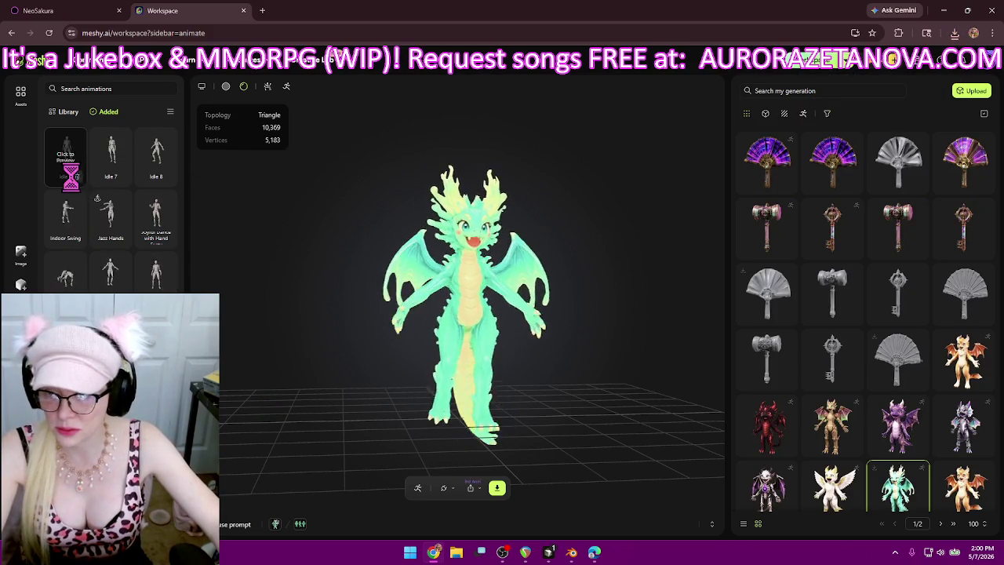
click(164, 181)
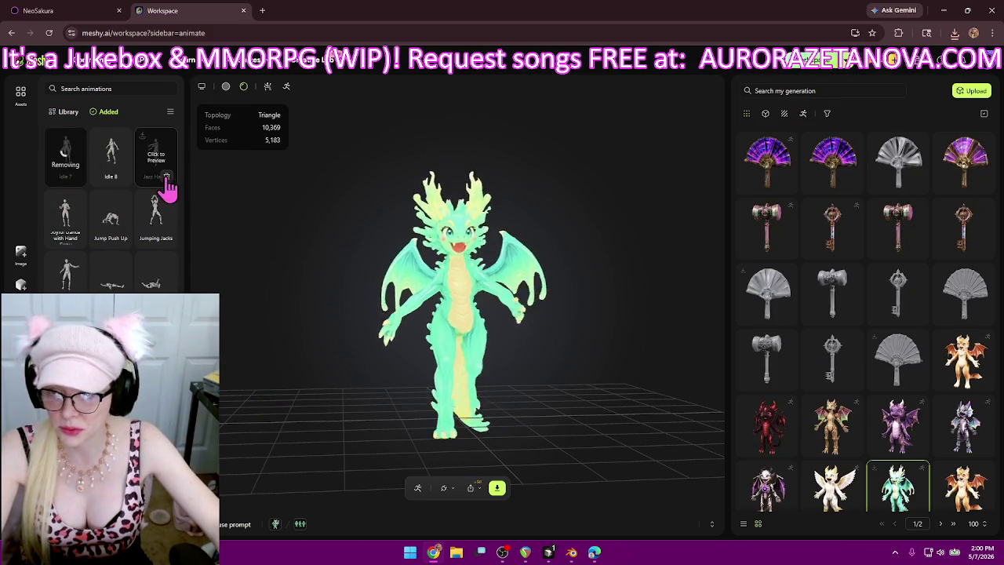
click(165, 179)
click(74, 178)
click(166, 177)
click(74, 177)
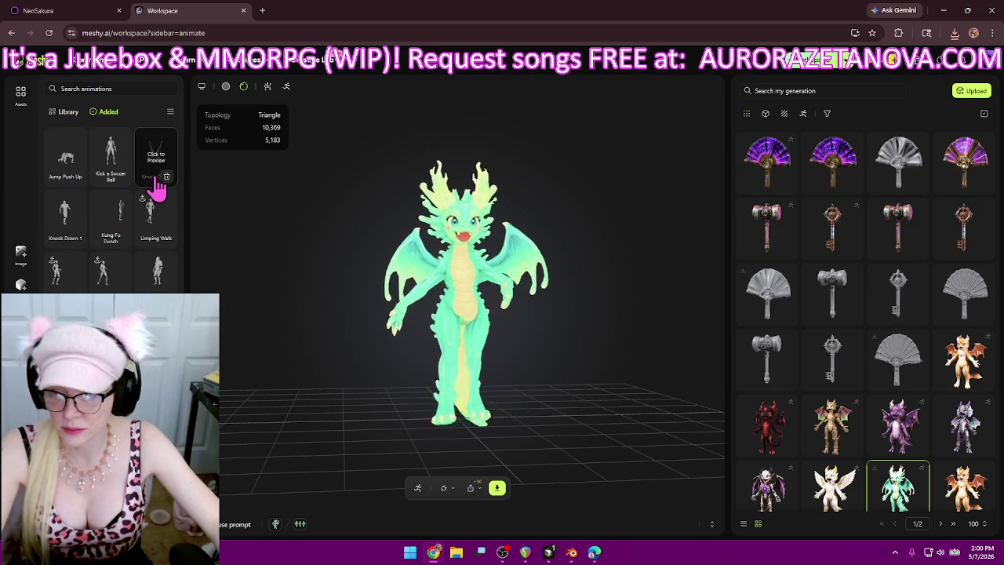
click(167, 178)
click(79, 177)
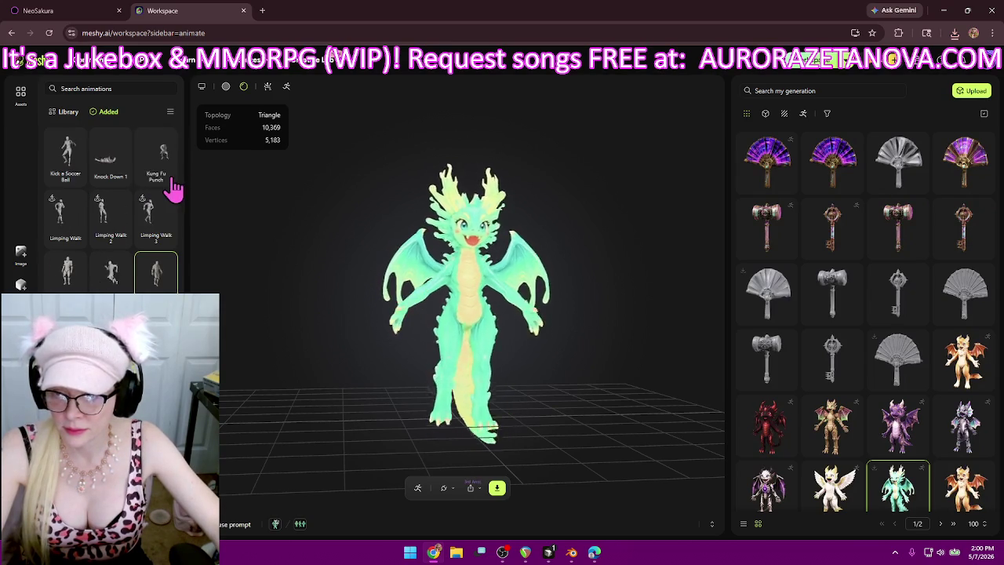
click(78, 177)
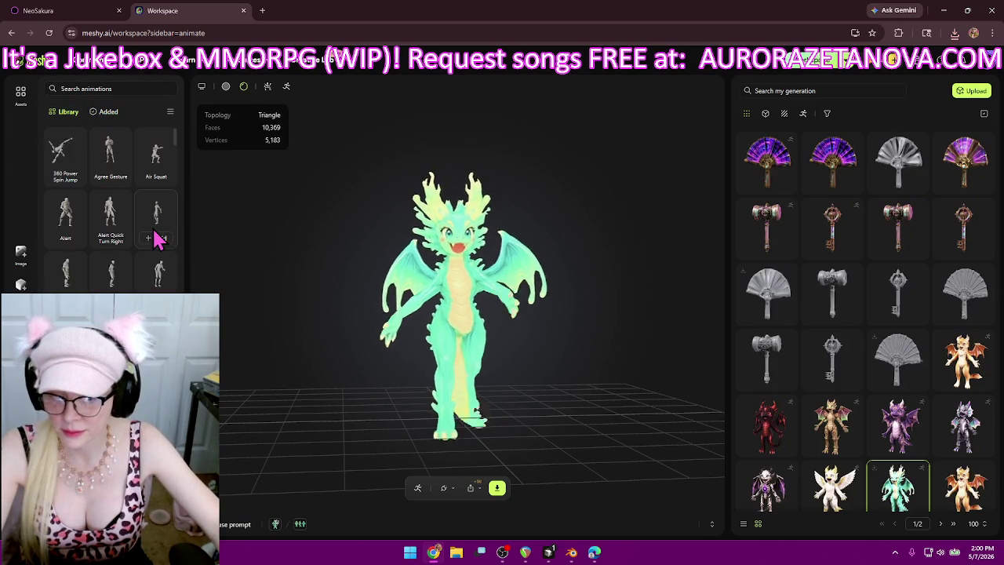
- Scroll the library down past Love You Pop Dance and Mage Spell Cast, then switch to Cursor
scroll(146, 274, down, 5)
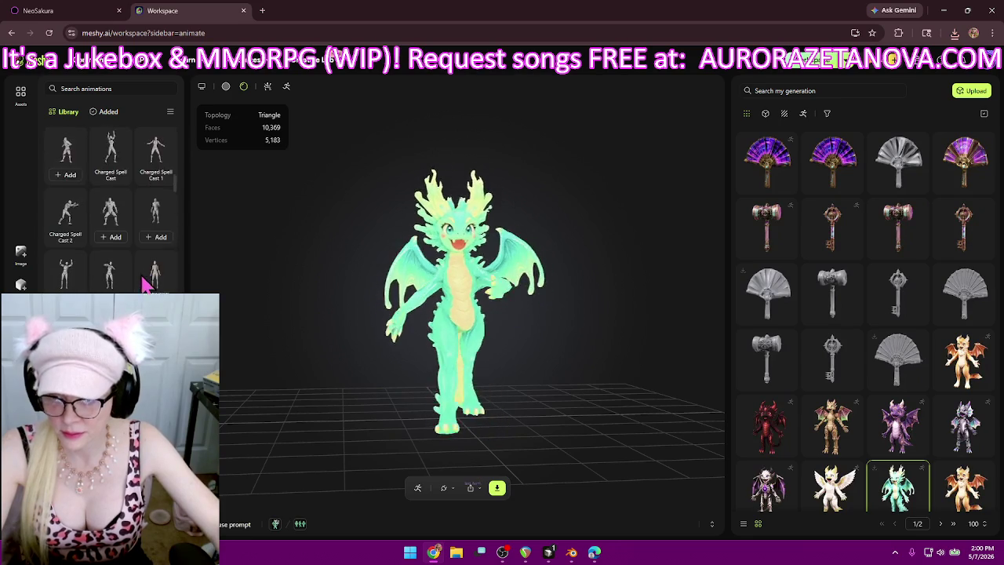
drag(177, 224, 184, 288)
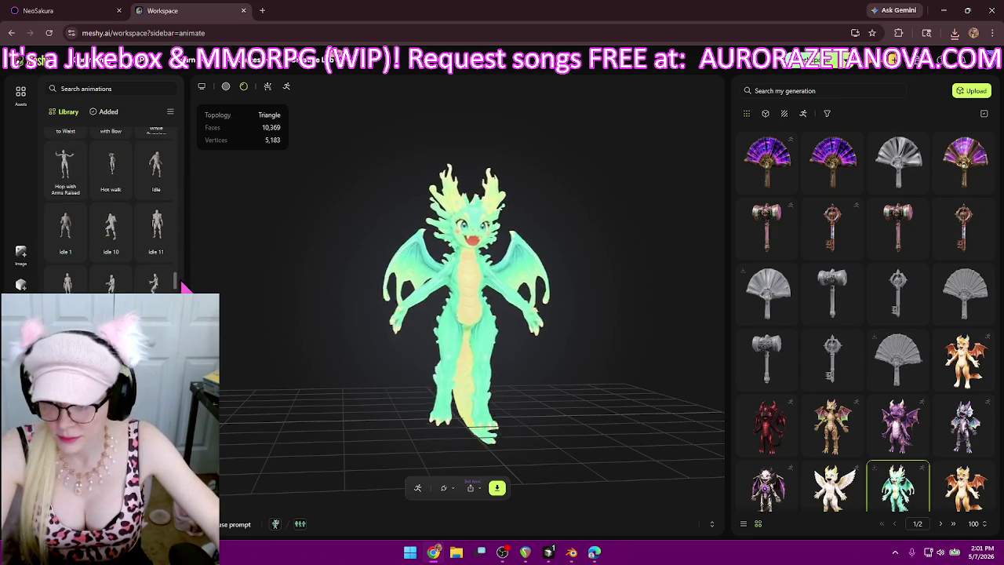
scroll(149, 289, down, 3)
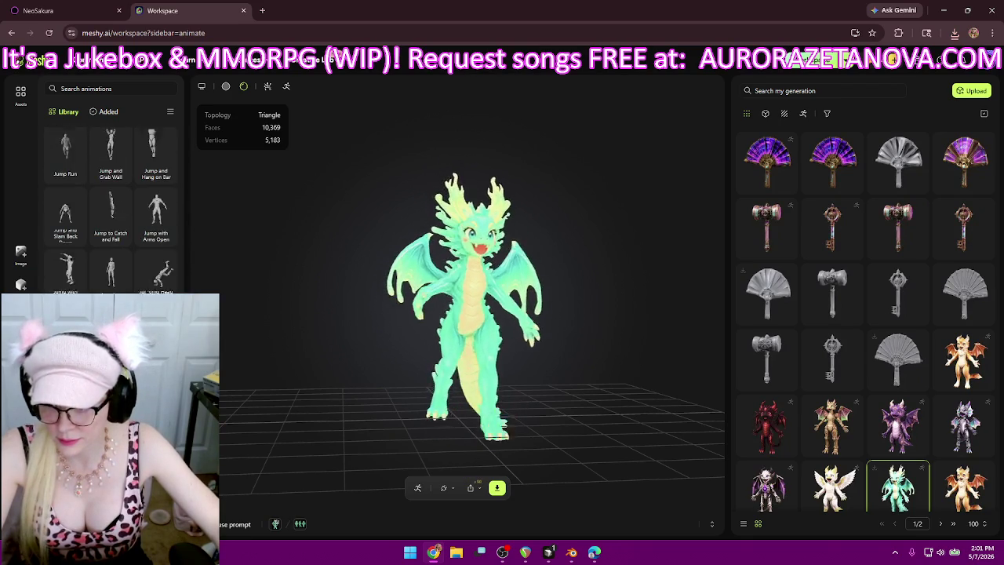
scroll(135, 265, down, 2)
scroll(135, 266, down, 2)
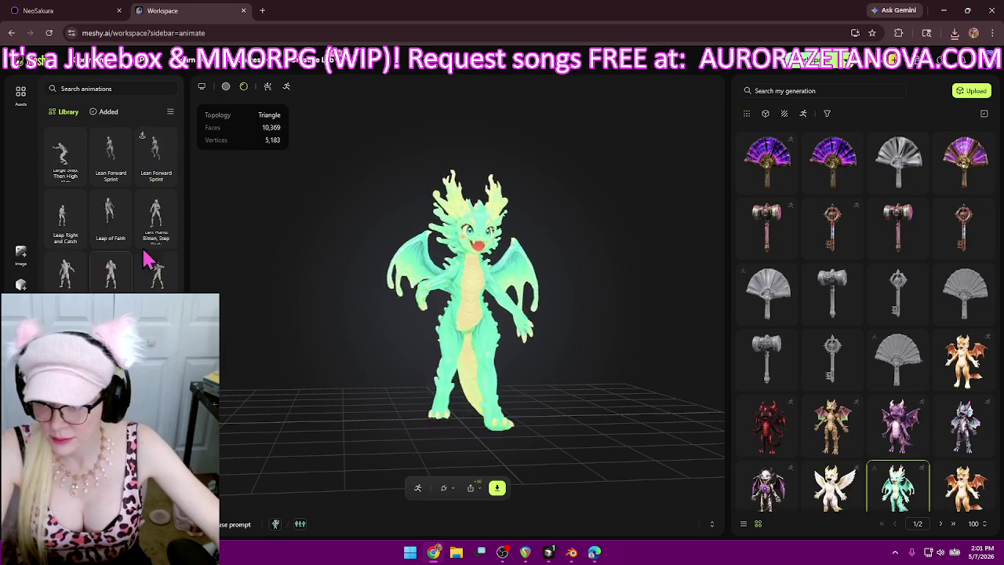
scroll(135, 266, down, 3)
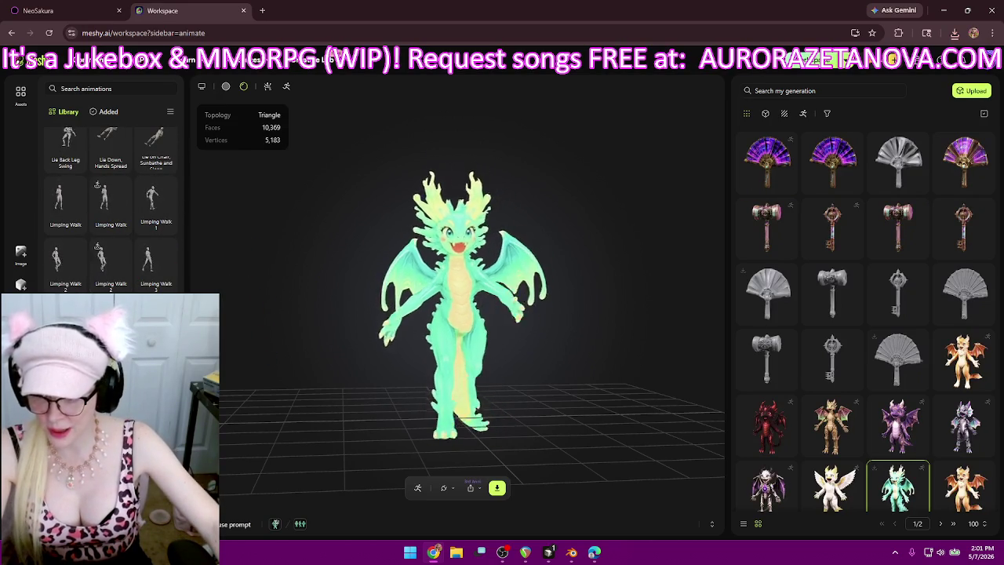
scroll(129, 251, down, 2)
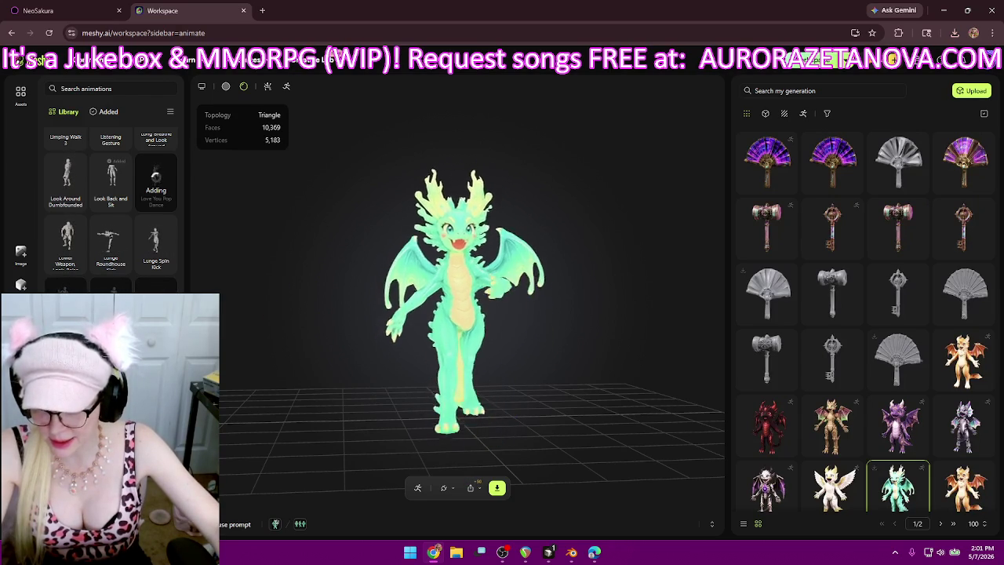
scroll(111, 204, down, 1)
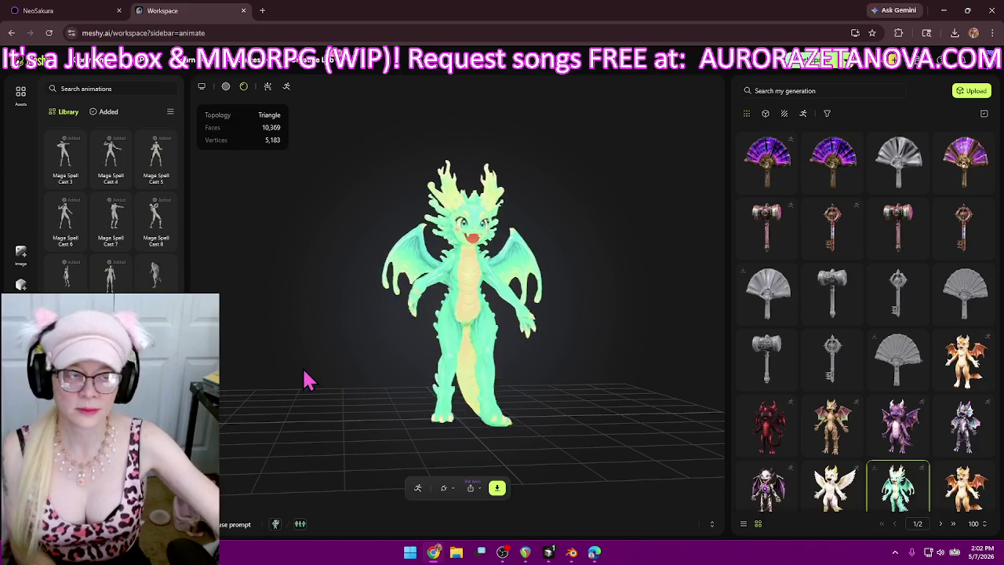
key(alt+Tab)
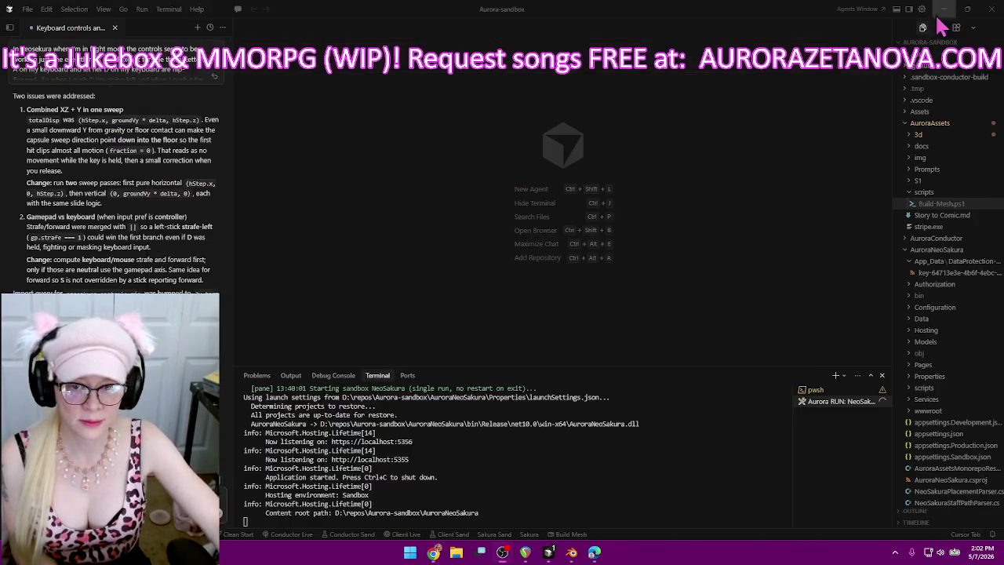
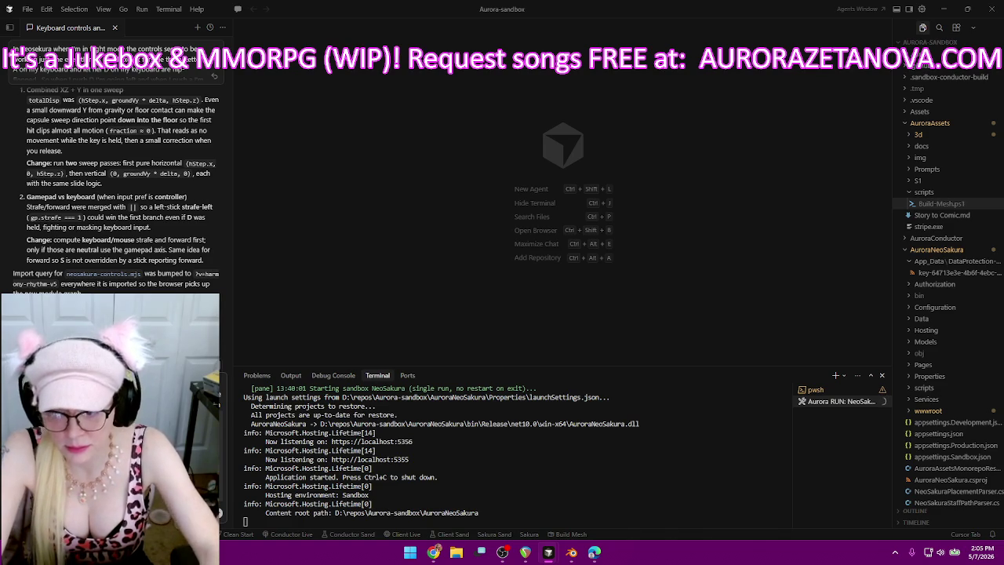
- Send the agent the dragon emote table request, stop the NeoSakura server, and return to Meshy
key(Return)
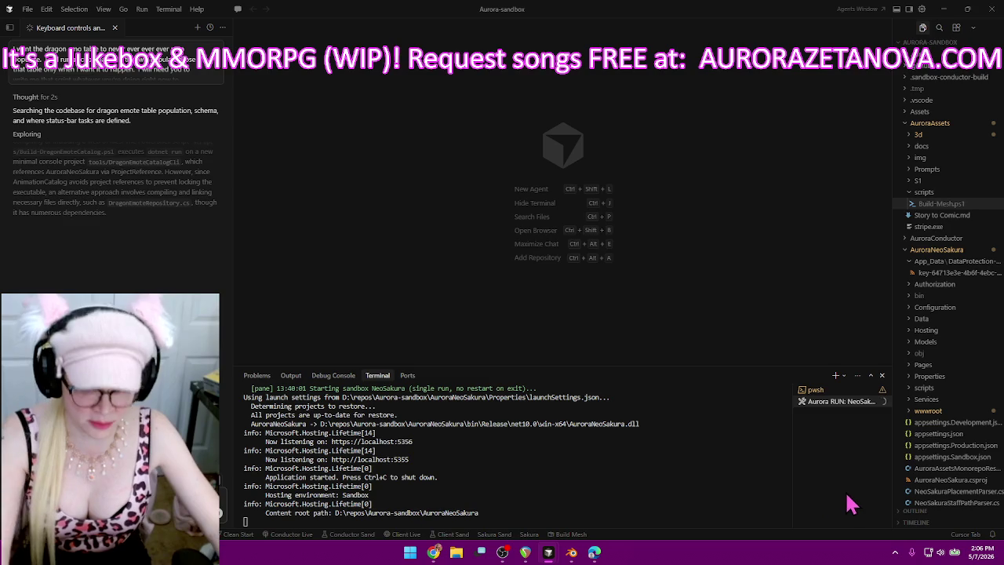
click(880, 401)
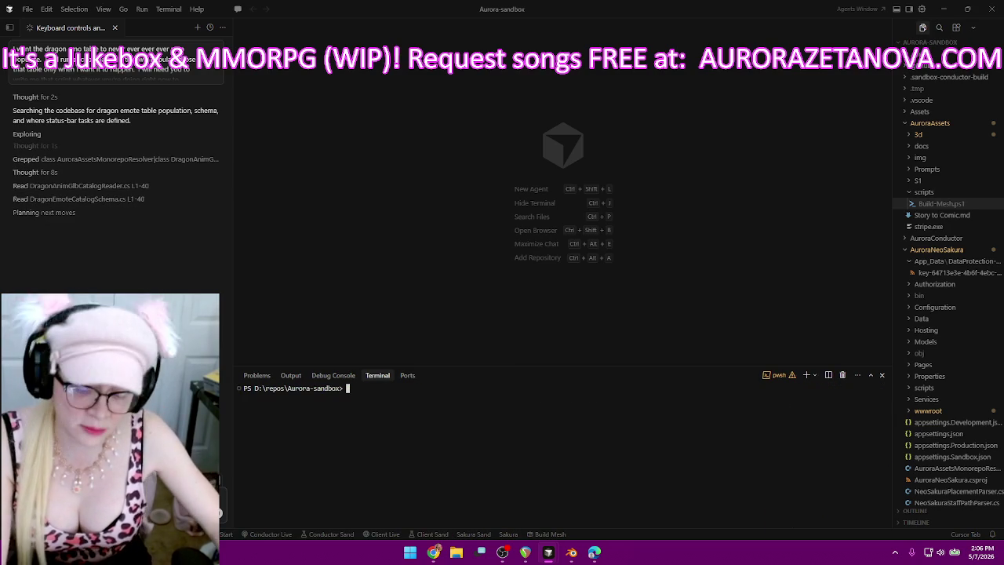
click(434, 552)
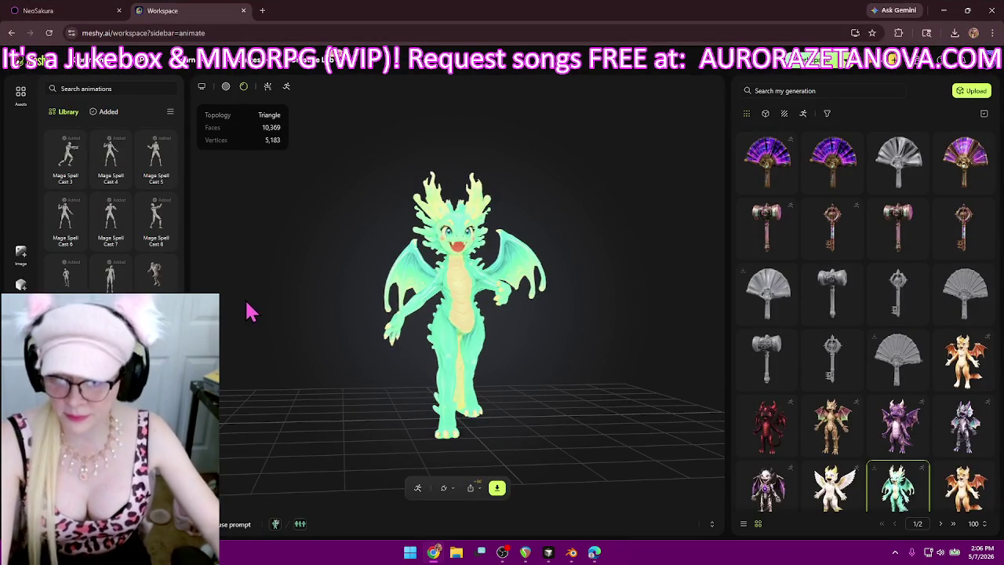
- Export the rigged dragon with all added animations as a single glb file, then close the download settings
scroll(111, 204, down, 5)
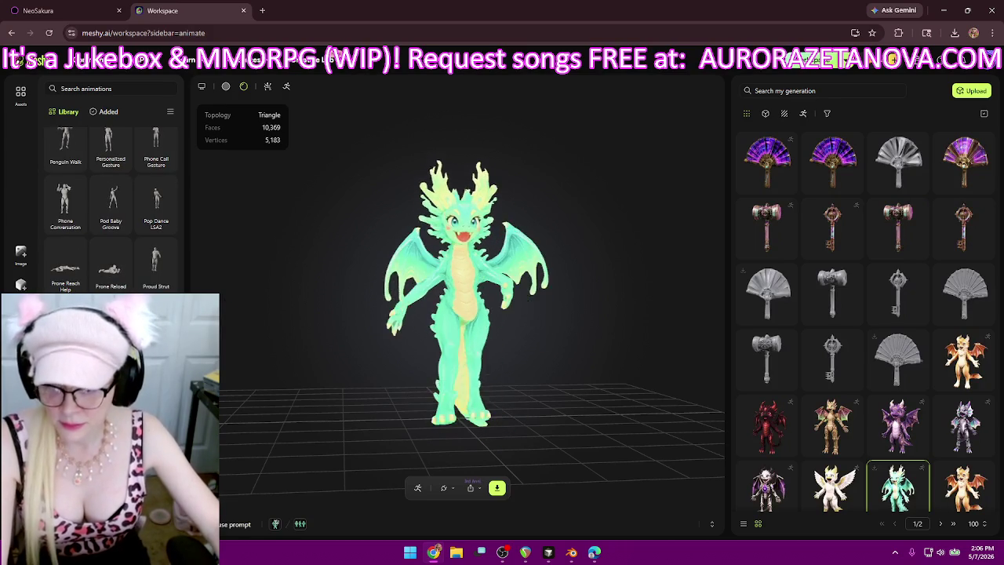
scroll(111, 204, down, 5)
click(104, 111)
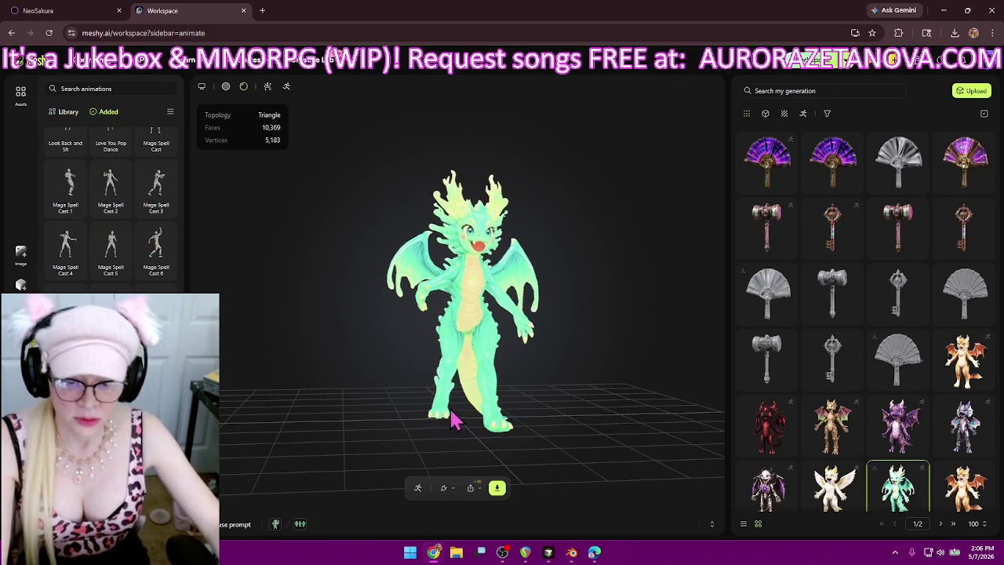
click(497, 490)
click(533, 455)
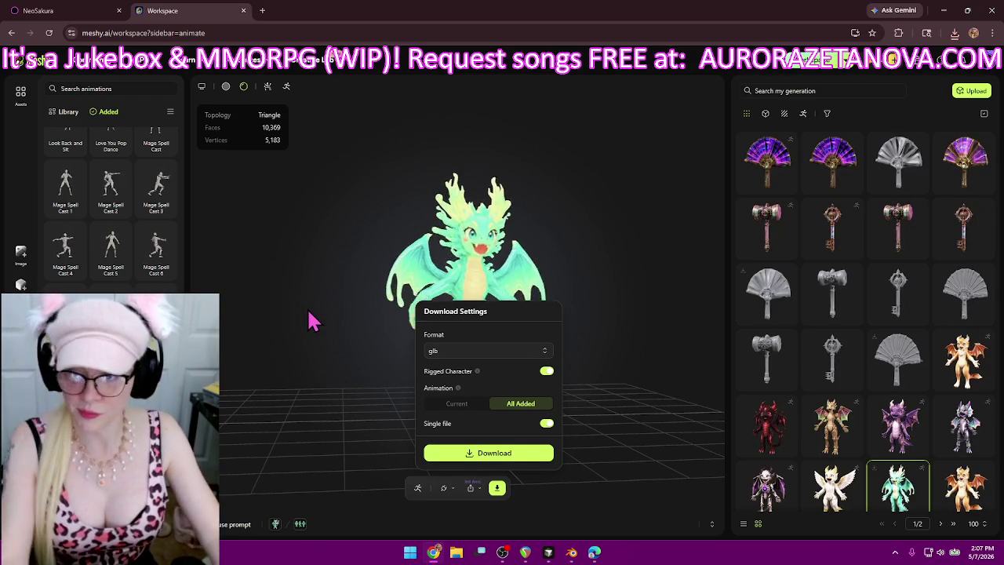
click(261, 400)
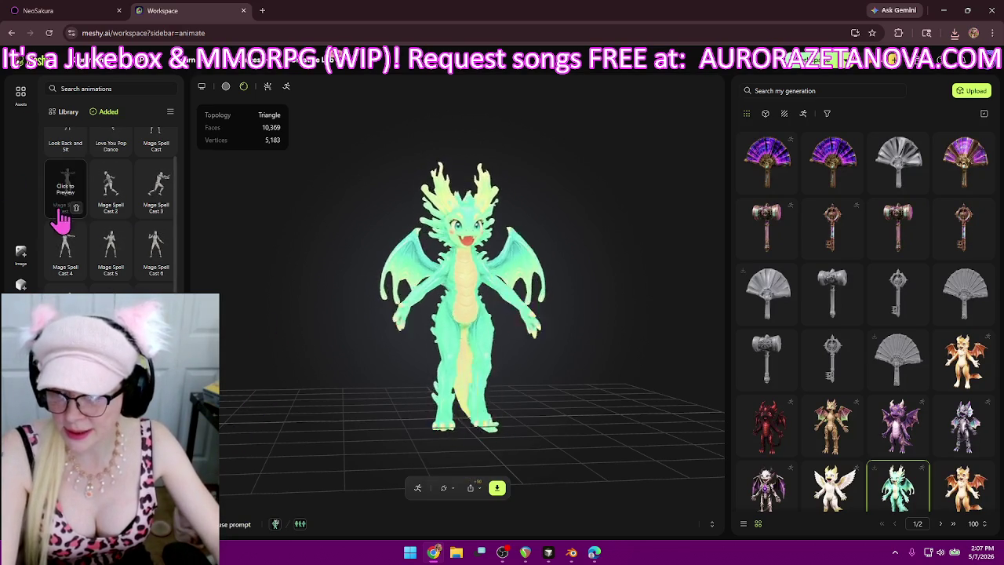
- Remove the Mage Spell Cast variants, Look Back and Sit, Love You Pop Dance and Magic Genie
mouse_move(110, 188)
click(75, 207)
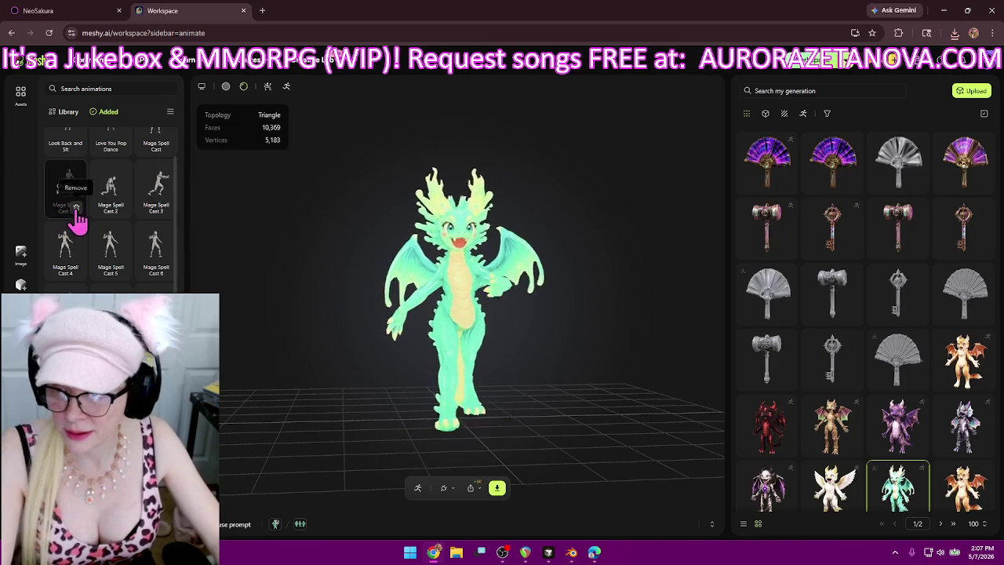
click(165, 211)
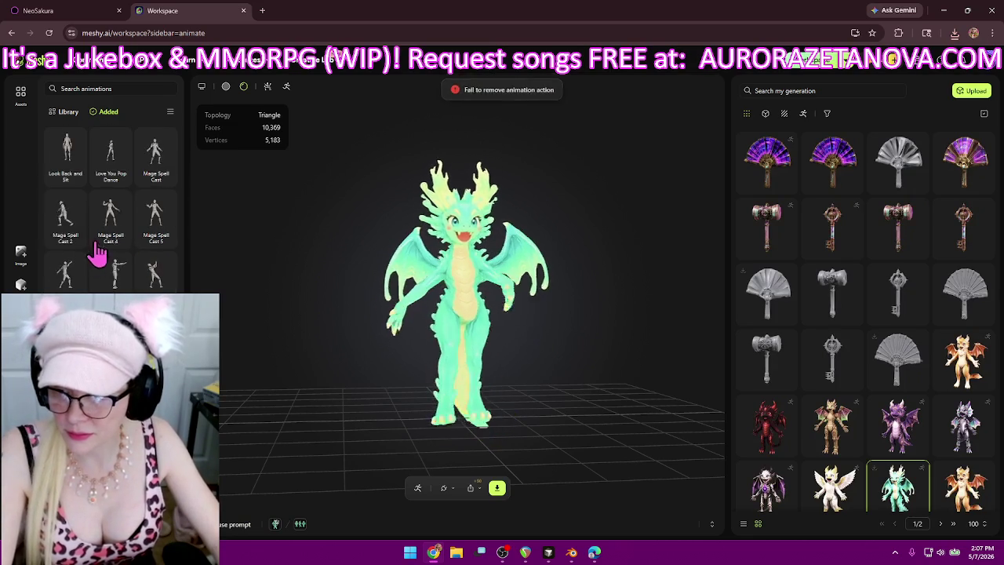
click(166, 240)
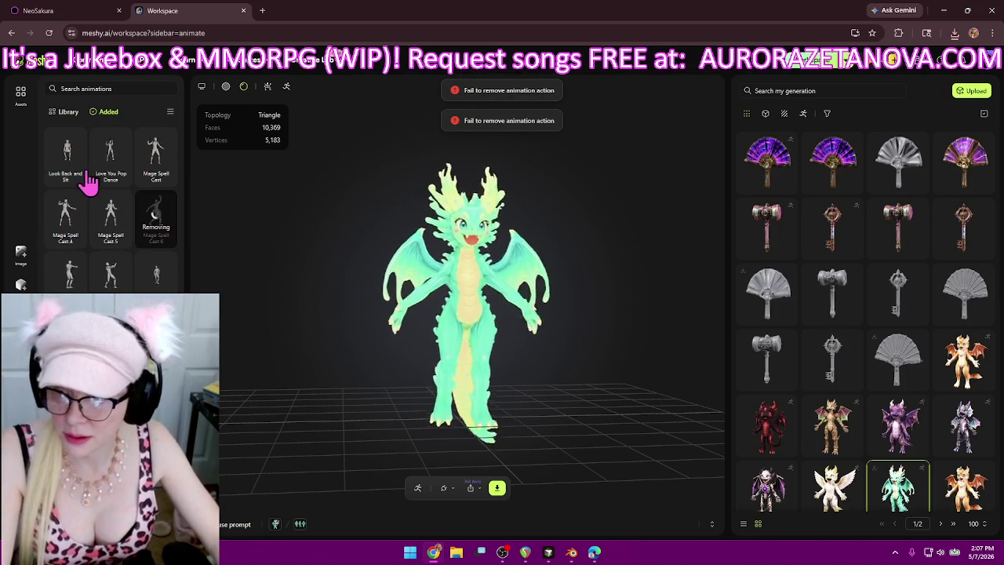
click(166, 177)
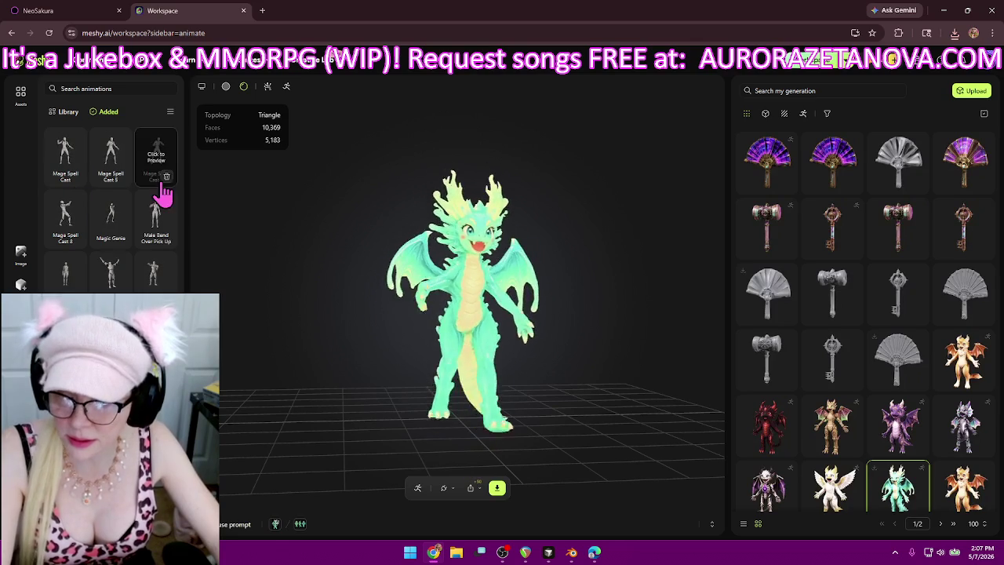
click(166, 177)
click(76, 176)
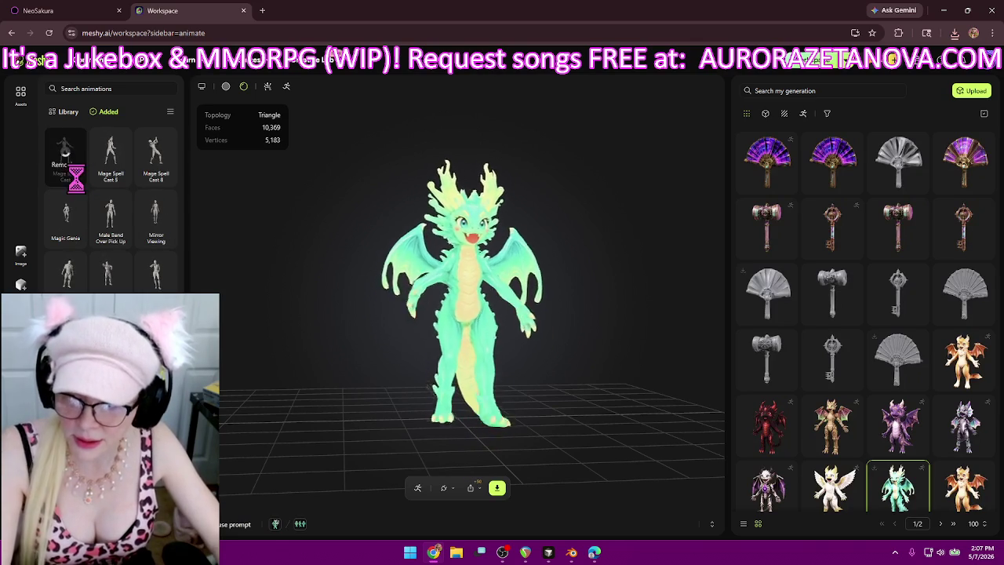
click(167, 176)
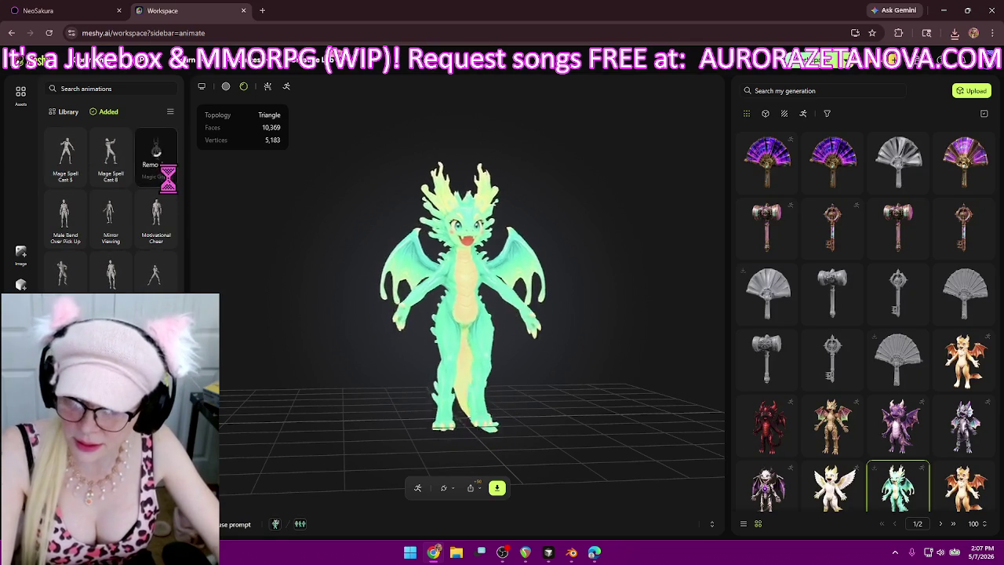
click(76, 177)
- Remove Mirror Viewing, Mummy Stagger, Male Bend Over Pick Up, Motivational Cheer, DMG Groove and Neck Slashing Gesture
click(167, 176)
click(76, 176)
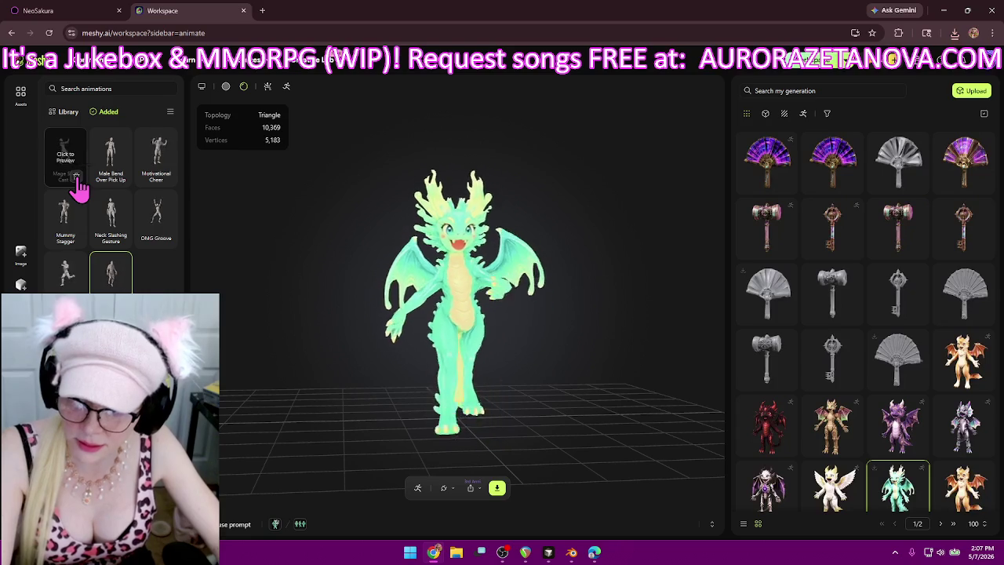
click(167, 176)
click(76, 176)
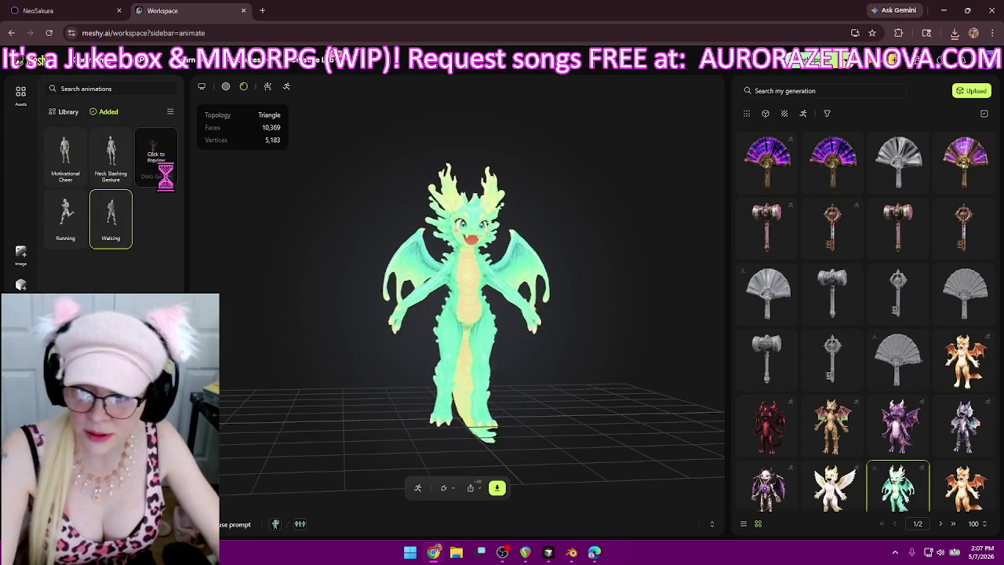
click(76, 177)
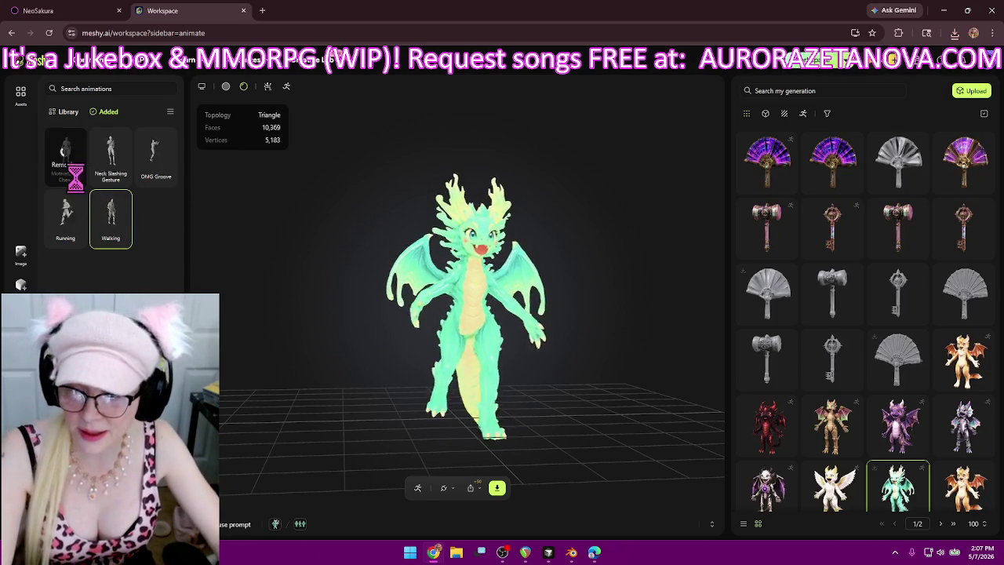
click(121, 177)
click(76, 177)
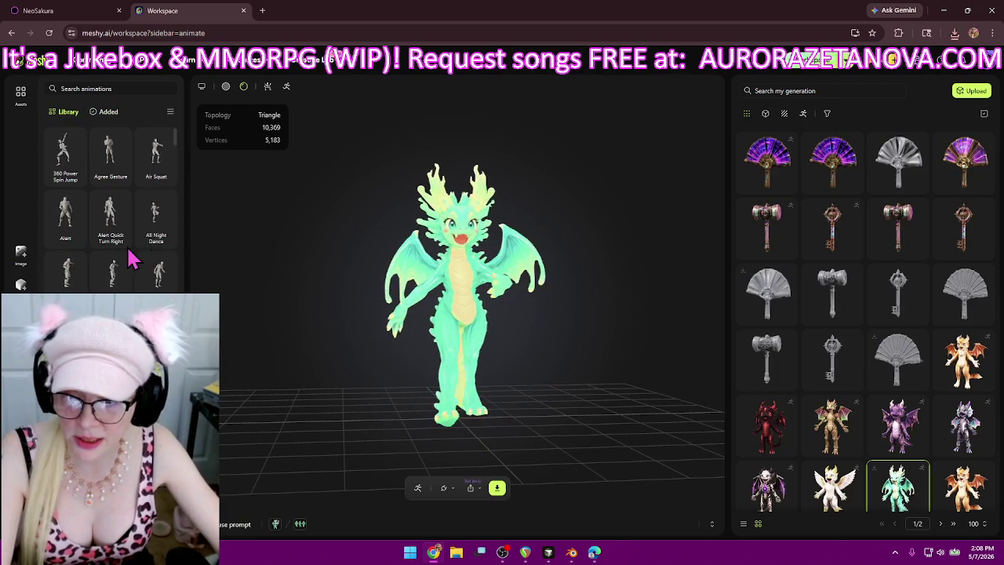
- Find One-arm Handstand in the library, add it to the dragon, and scroll further down the list
scroll(149, 214, down, 10)
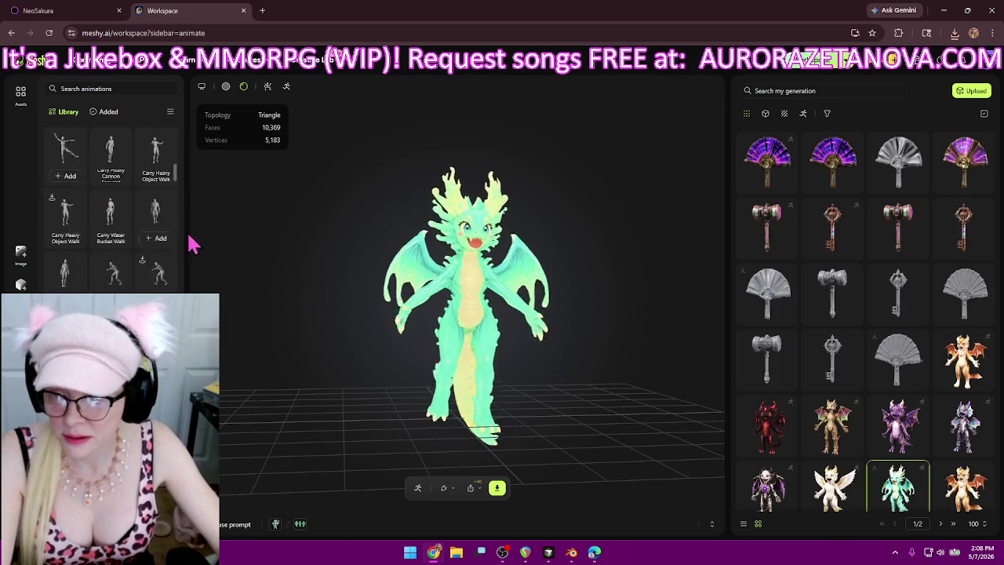
scroll(157, 227, down, 5)
scroll(157, 228, down, 5)
scroll(157, 228, down, 3)
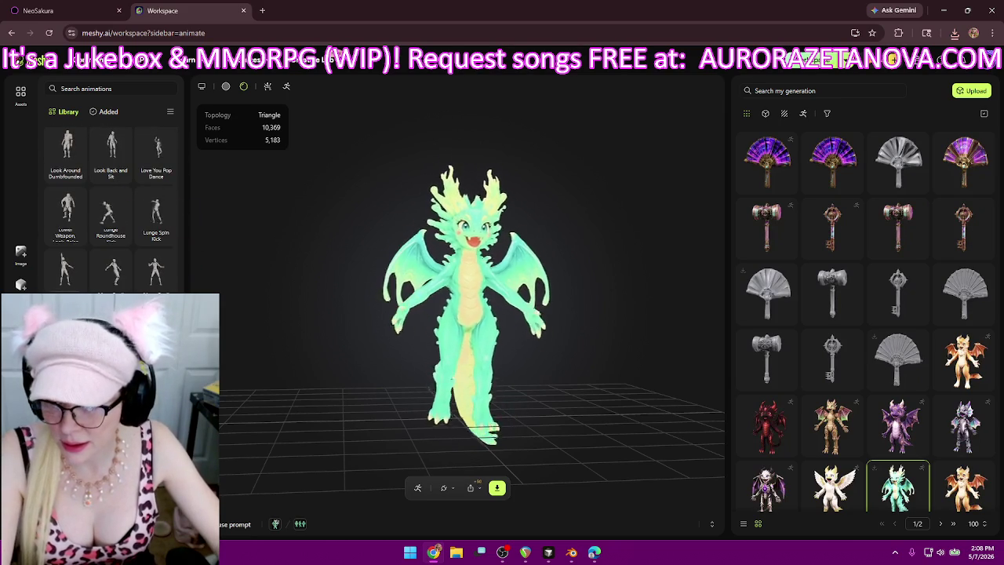
scroll(157, 227, down, 3)
scroll(157, 228, down, 3)
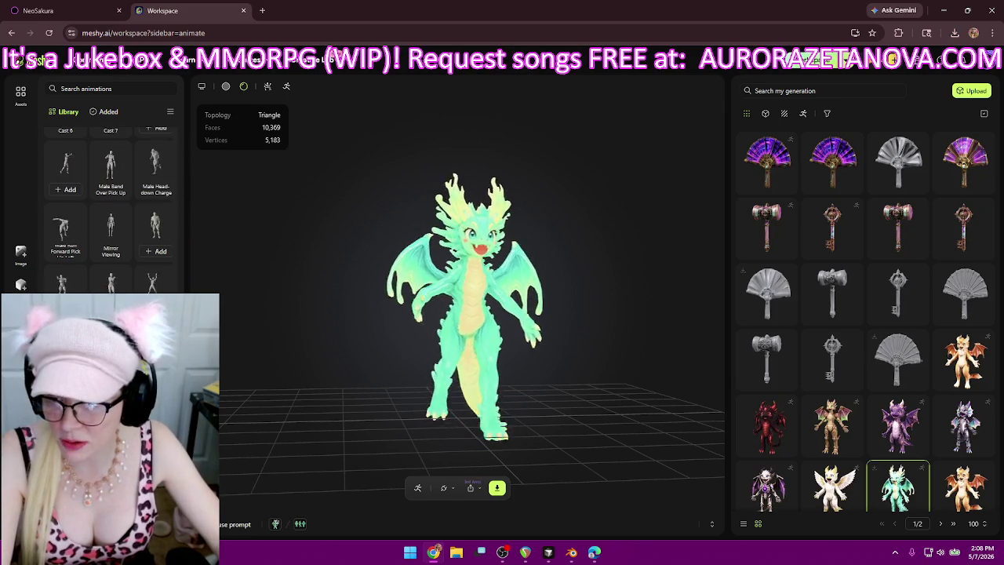
scroll(157, 235, up, 1)
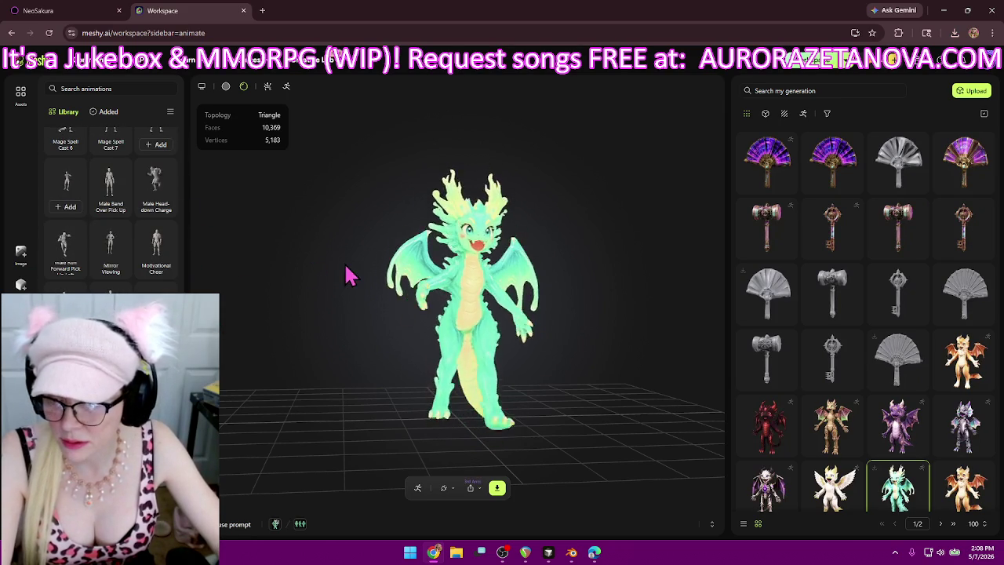
scroll(110, 212, down, 3)
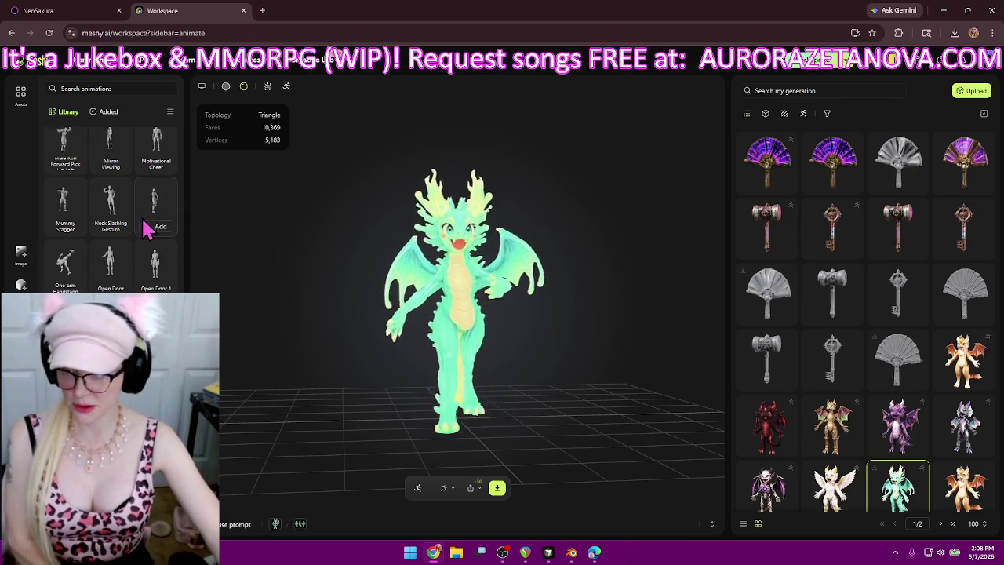
mouse_move(66, 263)
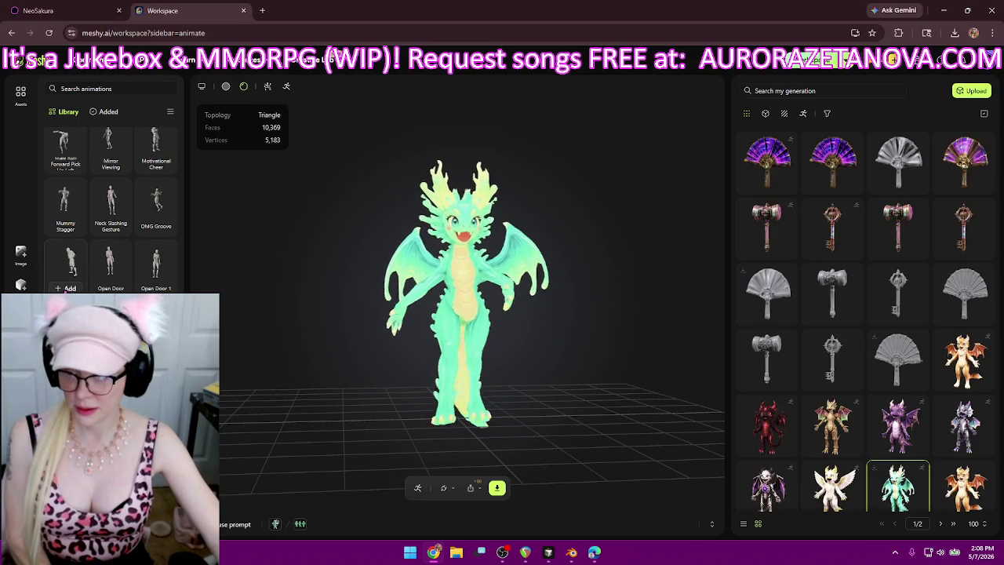
click(67, 287)
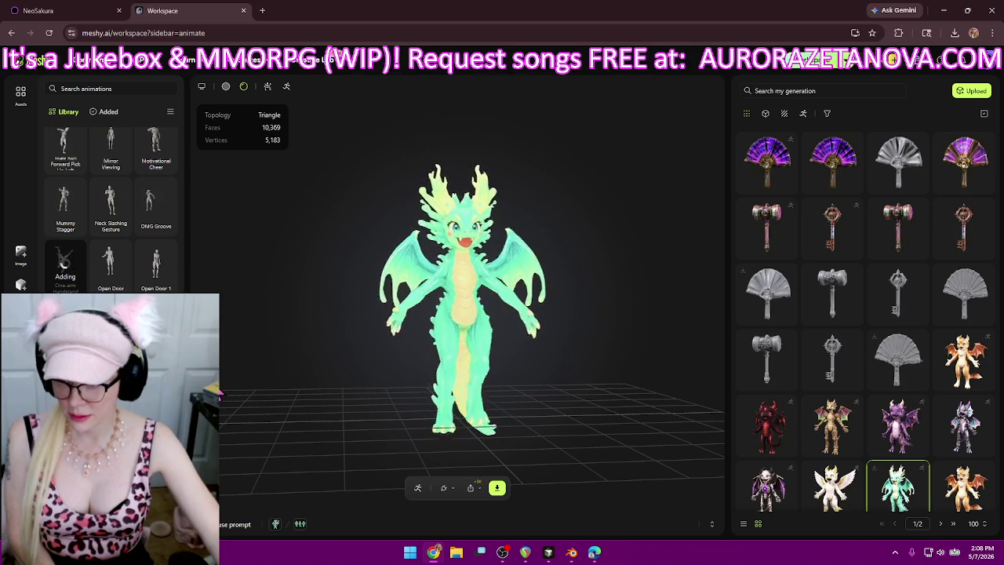
scroll(160, 289, down, 2)
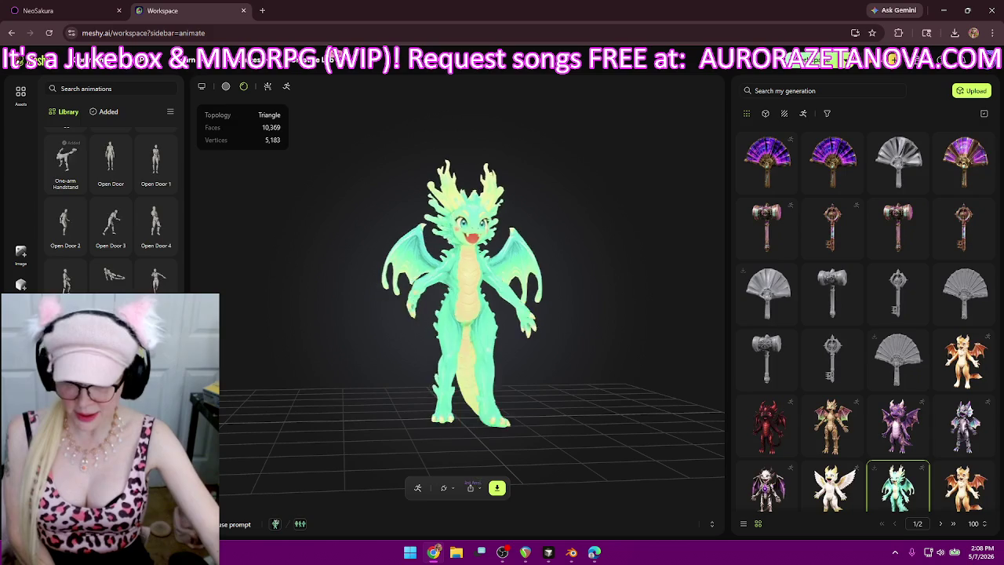
scroll(110, 258, down, 2)
scroll(111, 259, down, 2)
scroll(110, 259, down, 2)
scroll(111, 259, down, 2)
scroll(111, 251, down, 1)
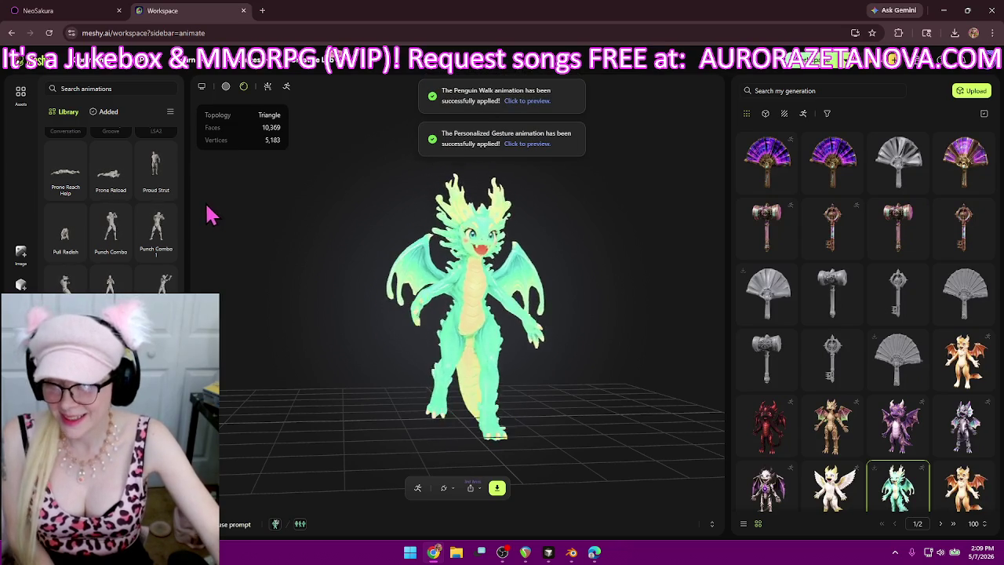
- Add Prone Reach Help, Proud Strut, Punch Pose, Push Up and Quick Walk animations to the dragon
click(67, 191)
mouse_move(157, 229)
click(163, 193)
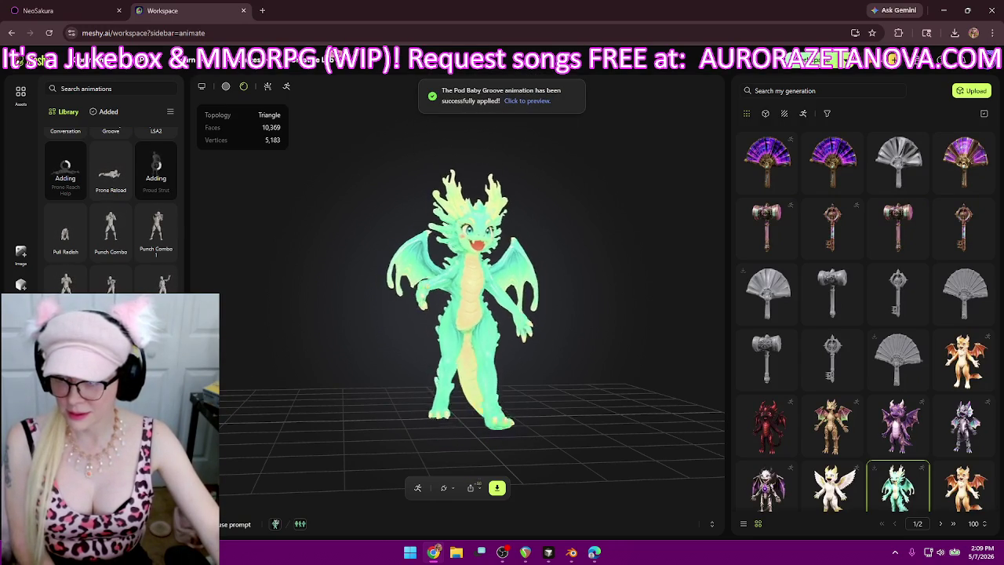
scroll(110, 220, down, 2)
click(155, 196)
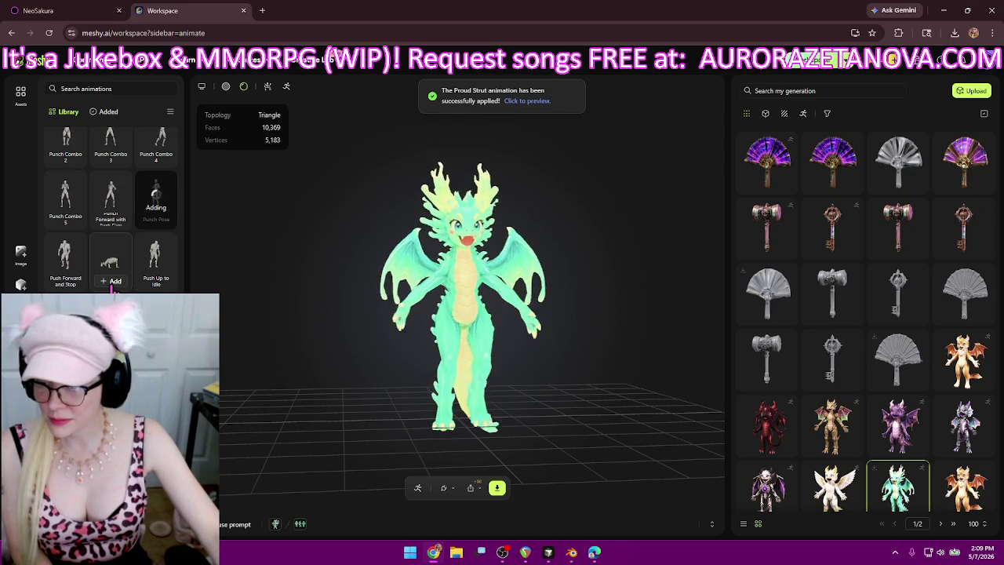
click(111, 266)
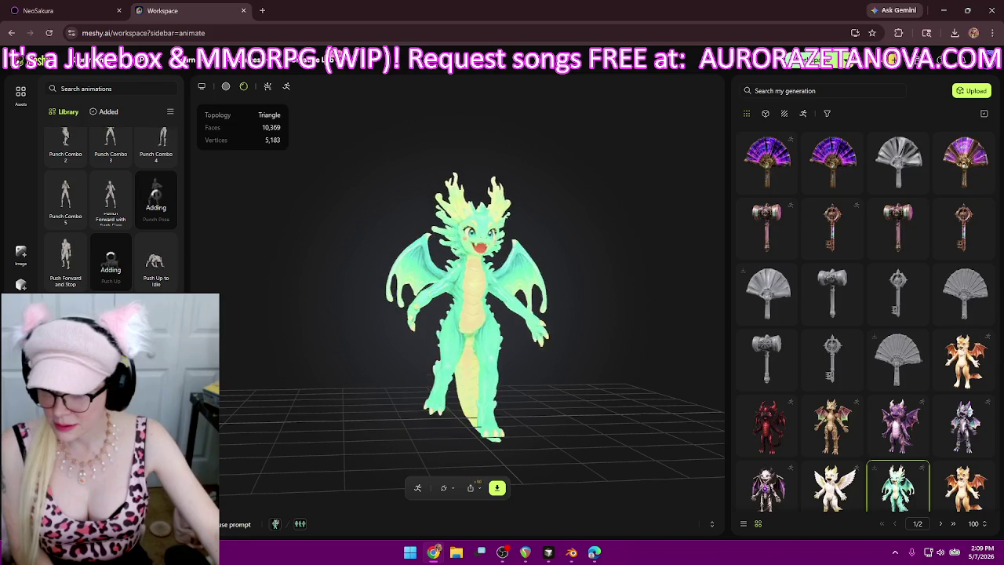
scroll(110, 208, down, 2)
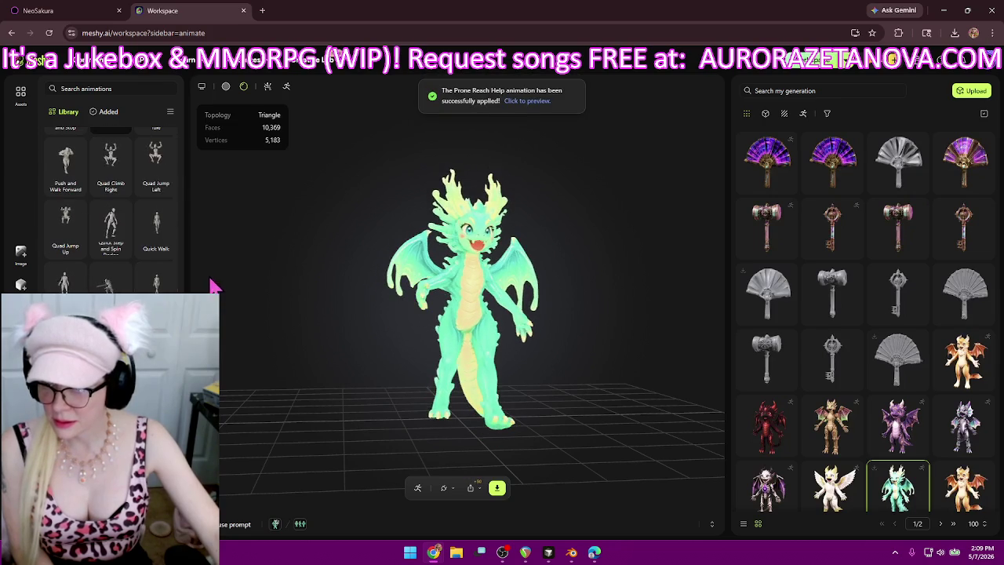
click(158, 250)
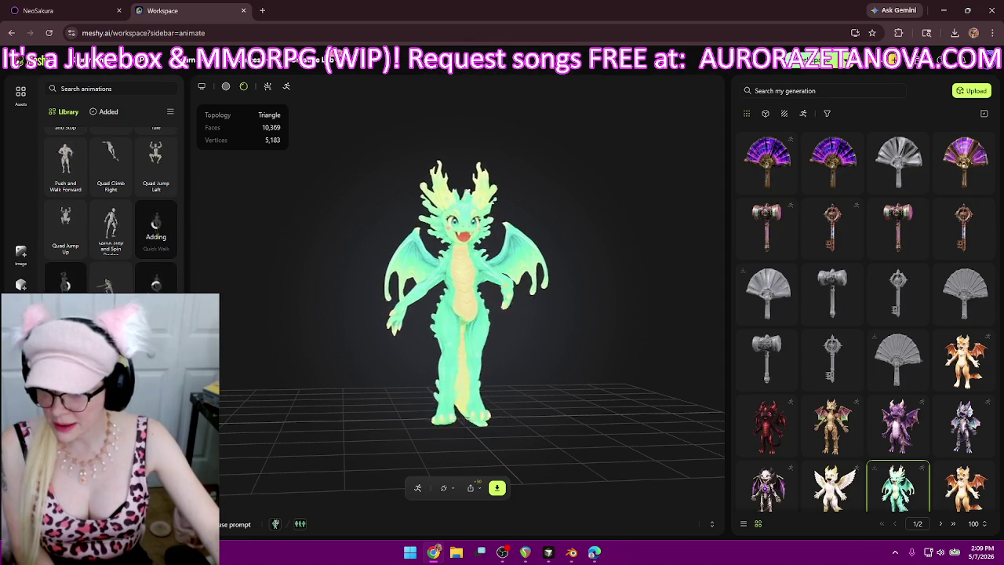
scroll(110, 211, down, 2)
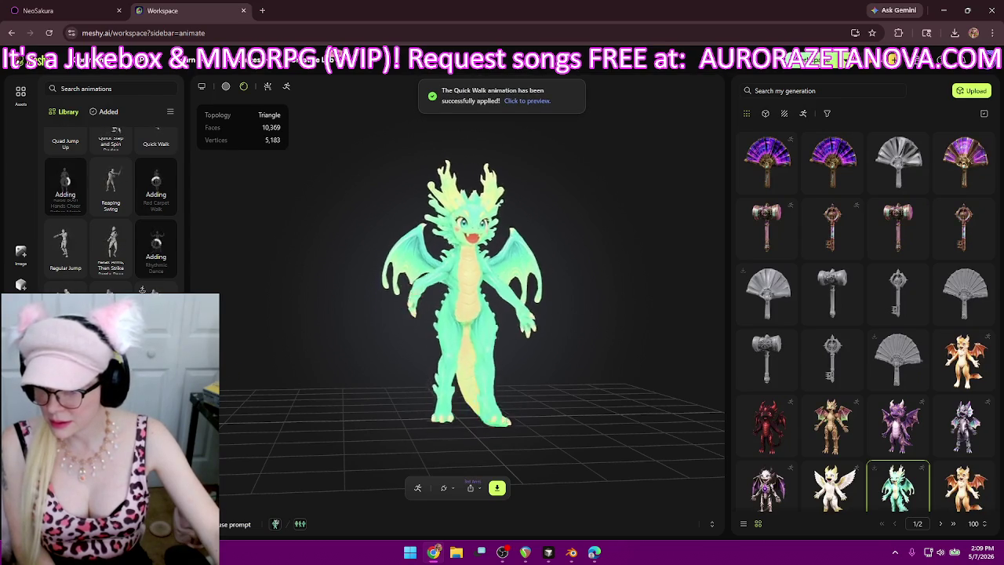
scroll(142, 282, down, 5)
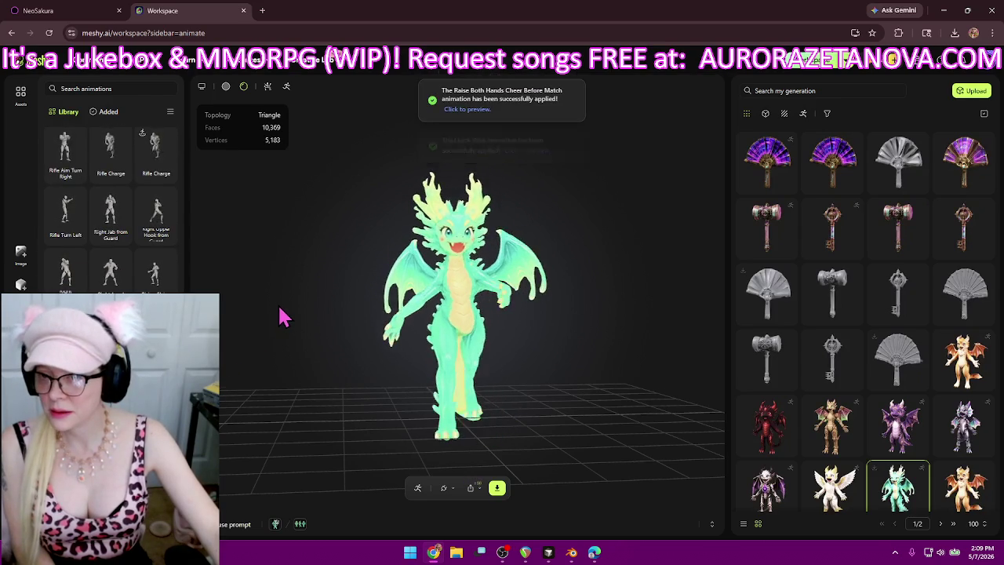
- Add Right-hand Sword Slash, Roundhouse Kick and a Run Fast animation, then view the added list
scroll(188, 470, down, 1)
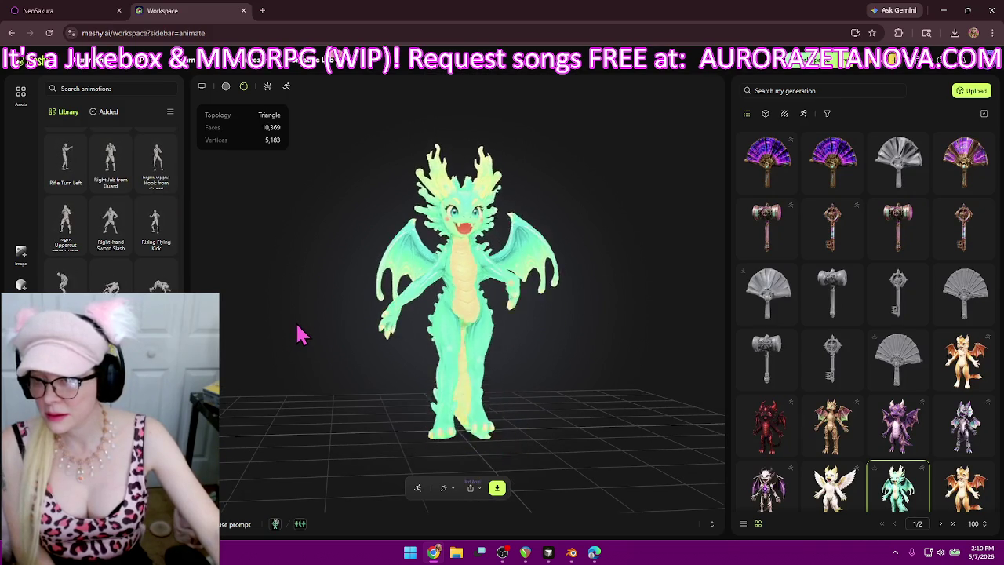
click(113, 248)
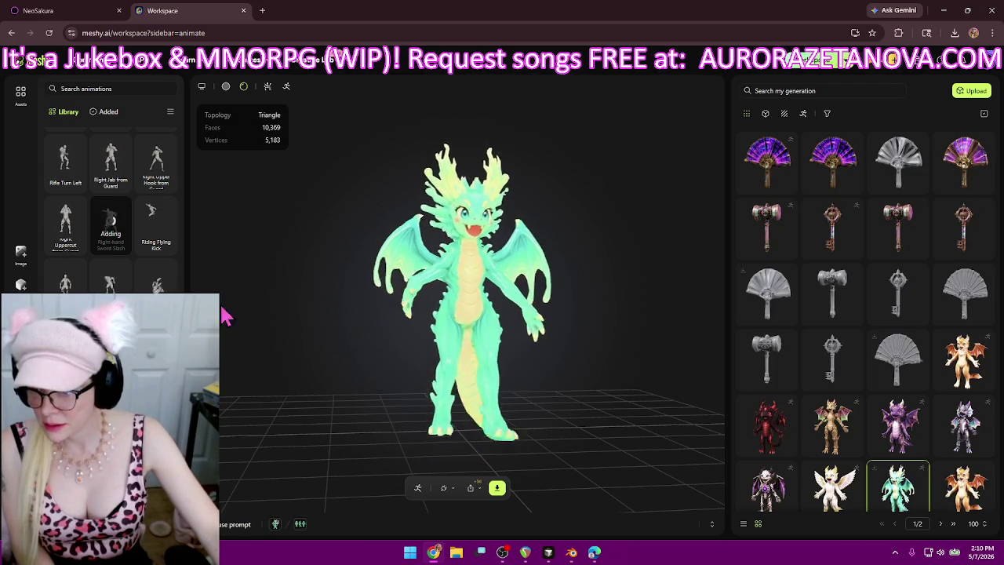
scroll(140, 286, down, 2)
scroll(140, 286, down, 1)
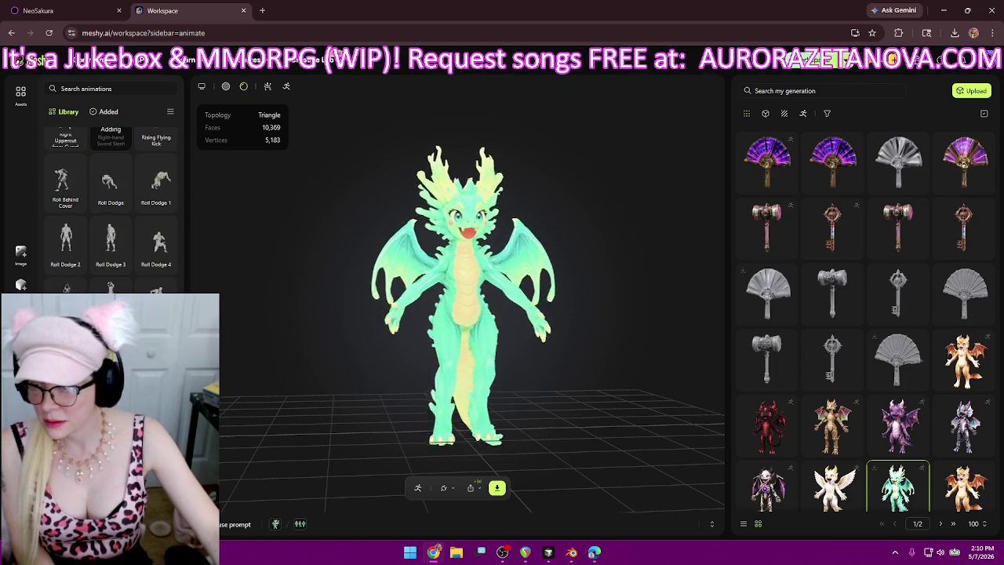
scroll(111, 208, down, 2)
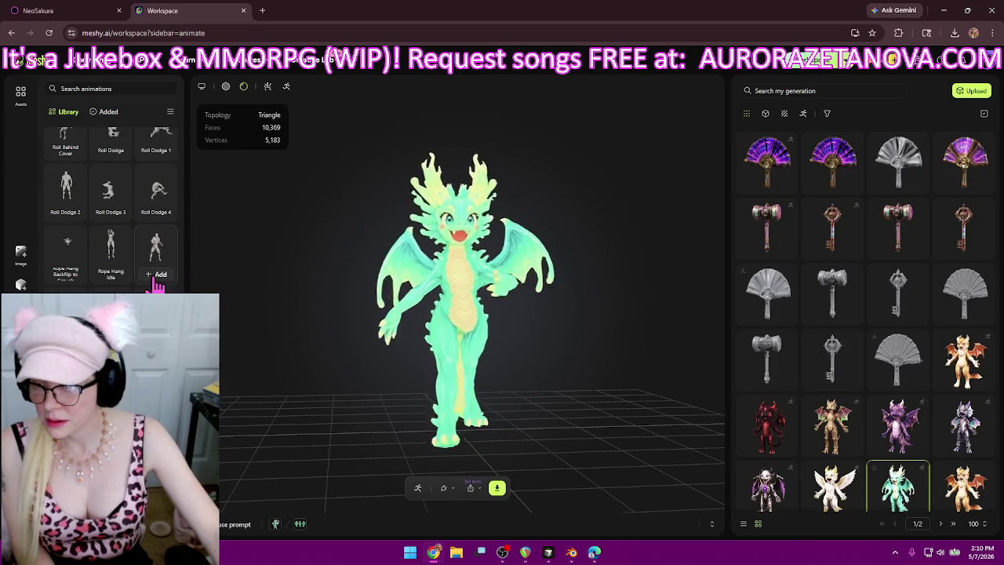
click(156, 244)
scroll(111, 236, down, 1)
scroll(110, 208, down, 1)
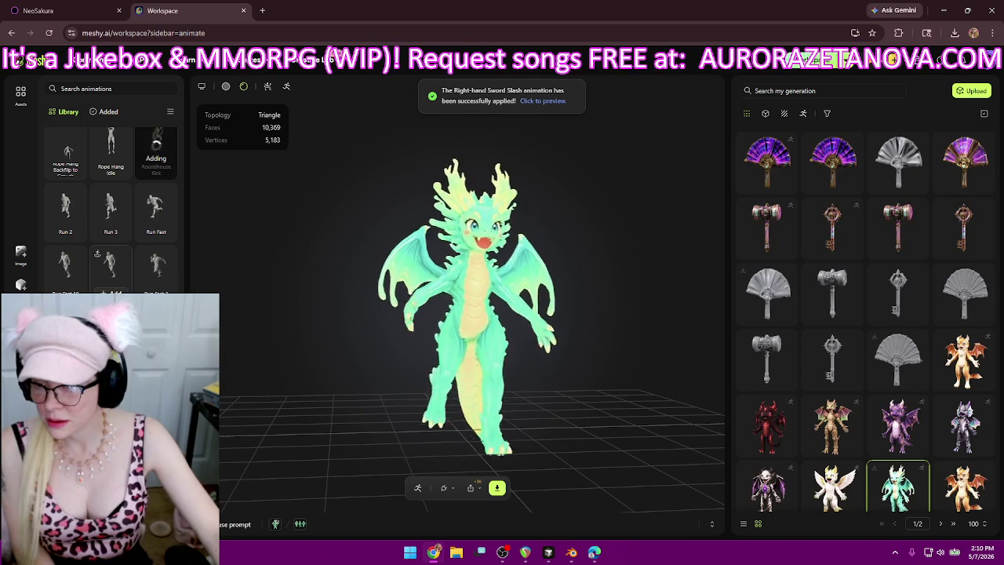
click(97, 254)
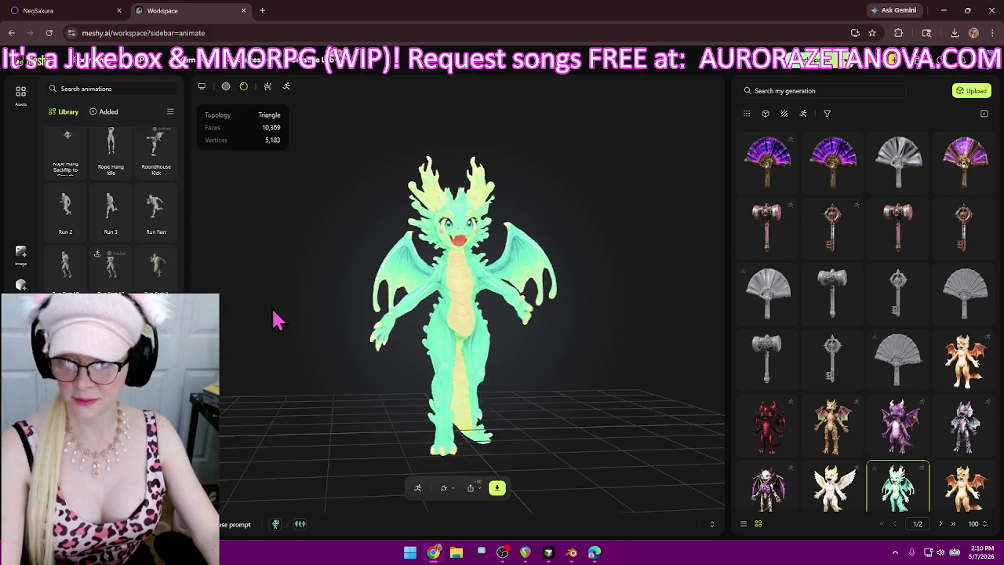
click(107, 111)
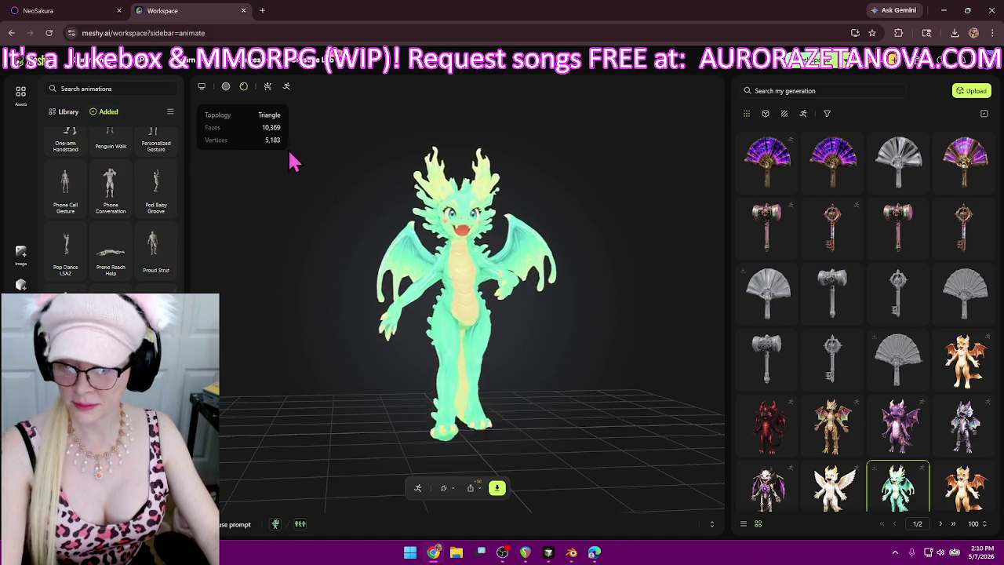
- Download the rigged dragon as a single glb with all added animations, confirming the 51.0 MB zip
click(495, 489)
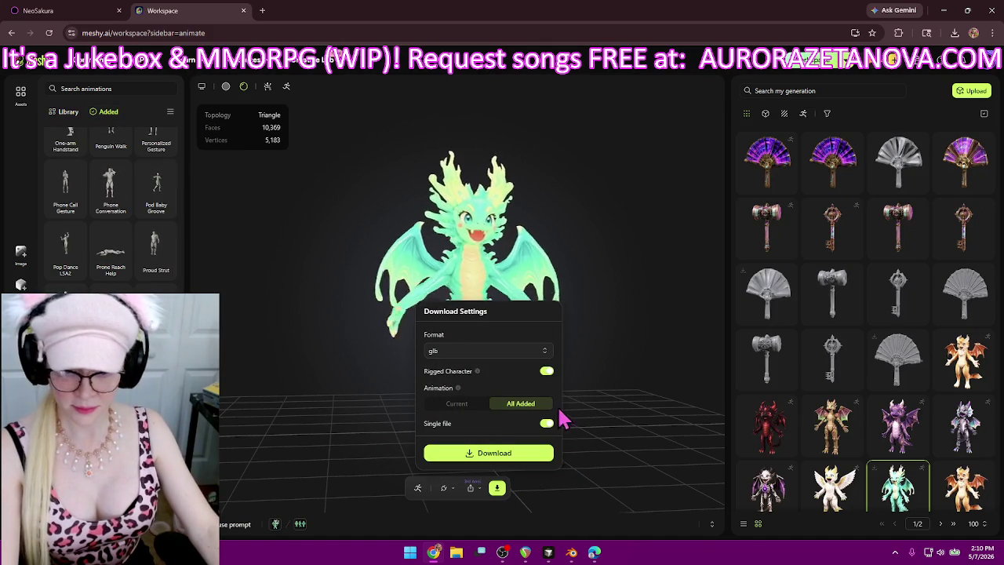
click(535, 454)
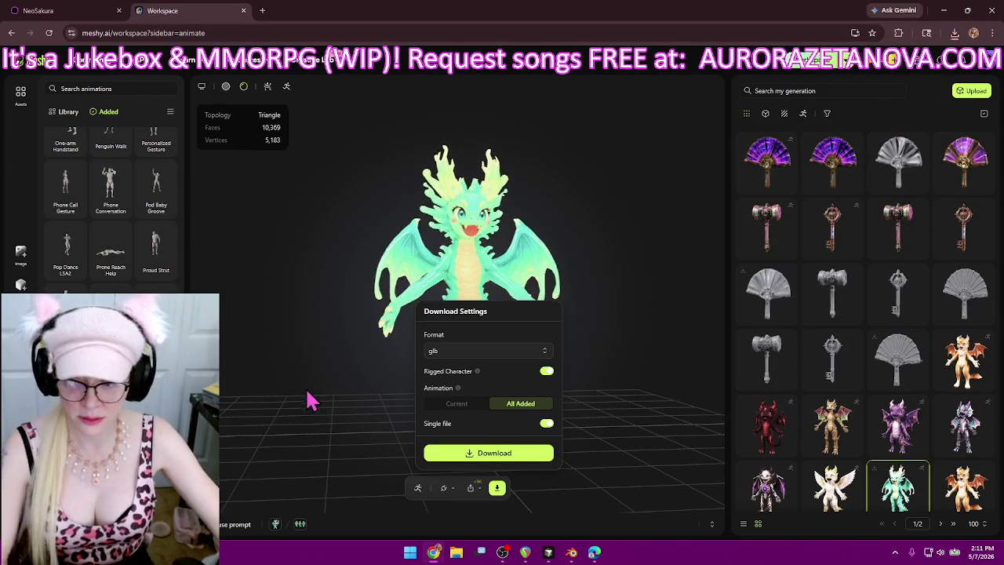
click(956, 35)
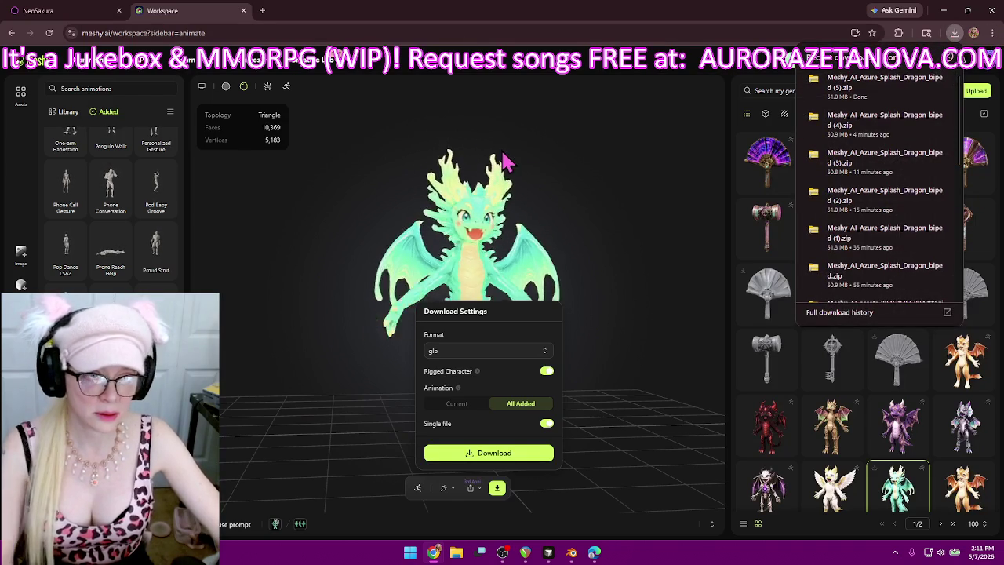
click(354, 199)
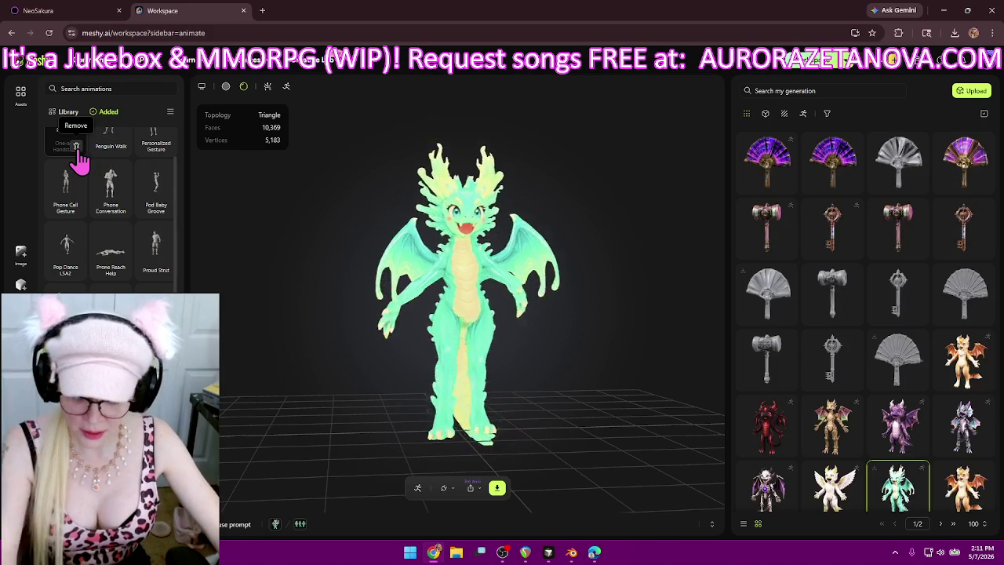
- Remove the first two added animations plus Penguin Walk, Pop Dance LSA2, Phone Call Gesture and Prone Reach Help
click(77, 147)
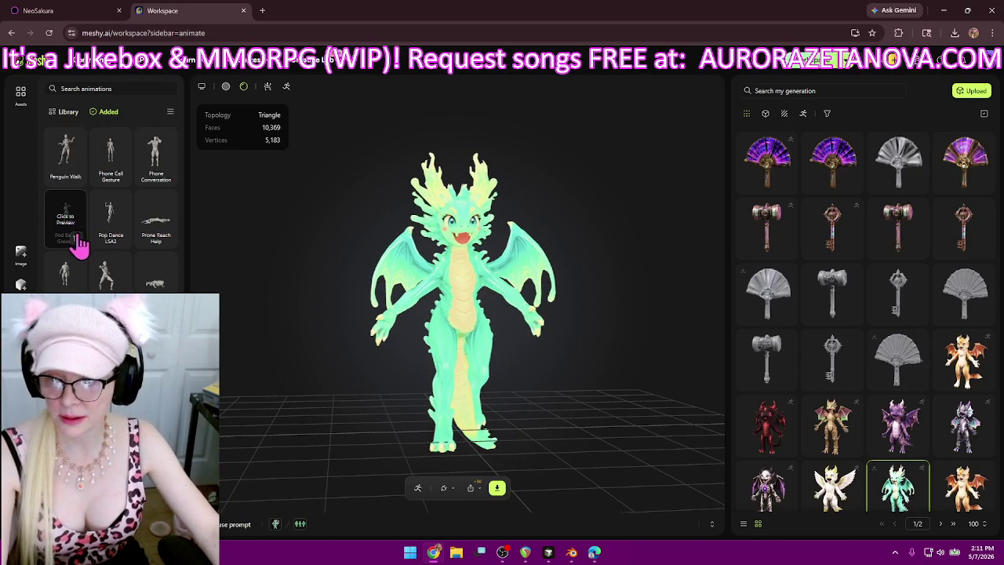
click(76, 238)
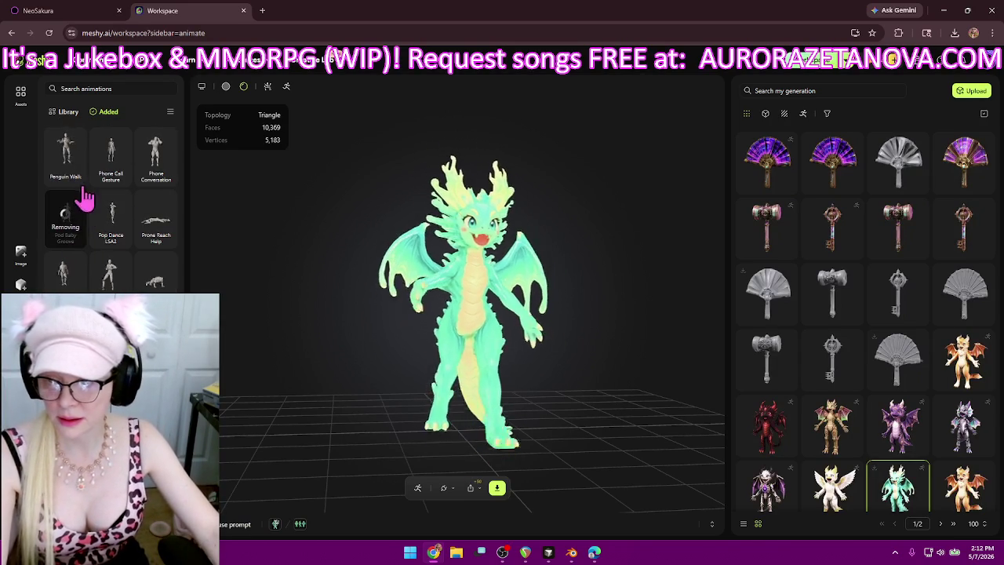
click(167, 176)
click(76, 176)
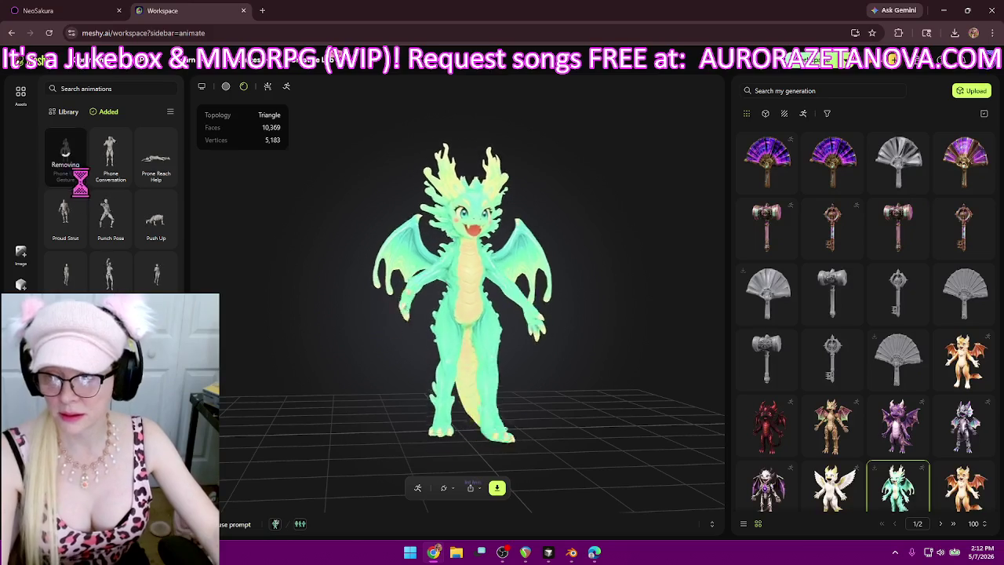
click(121, 177)
click(121, 176)
- Remove Phone Conversation, Push Up, Proud Strut, Rainbow Hands Cheer, Red Carpet Walk, Right-hand Sword Slash and Run Fast 10
click(145, 175)
click(88, 179)
click(161, 189)
click(78, 182)
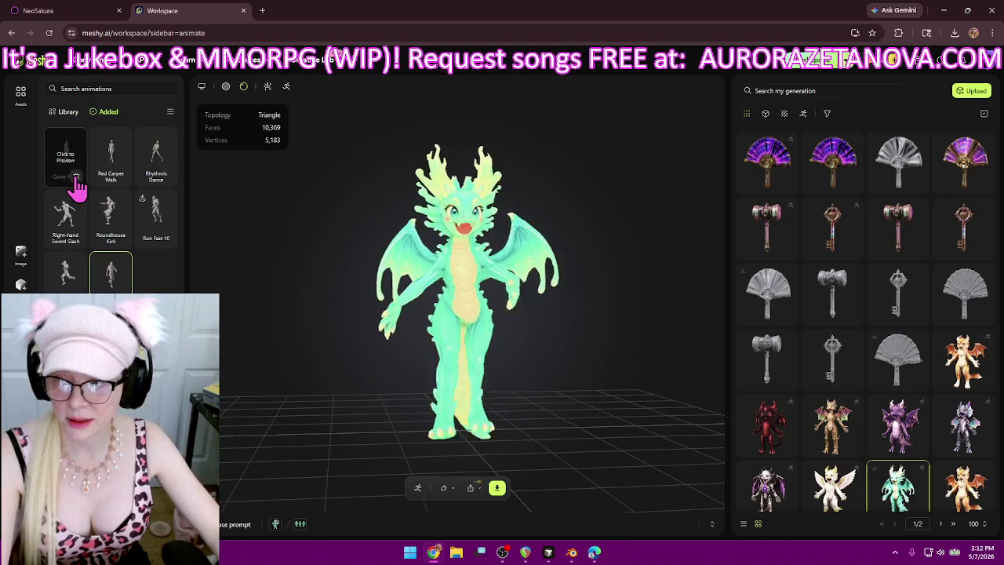
click(78, 192)
click(117, 190)
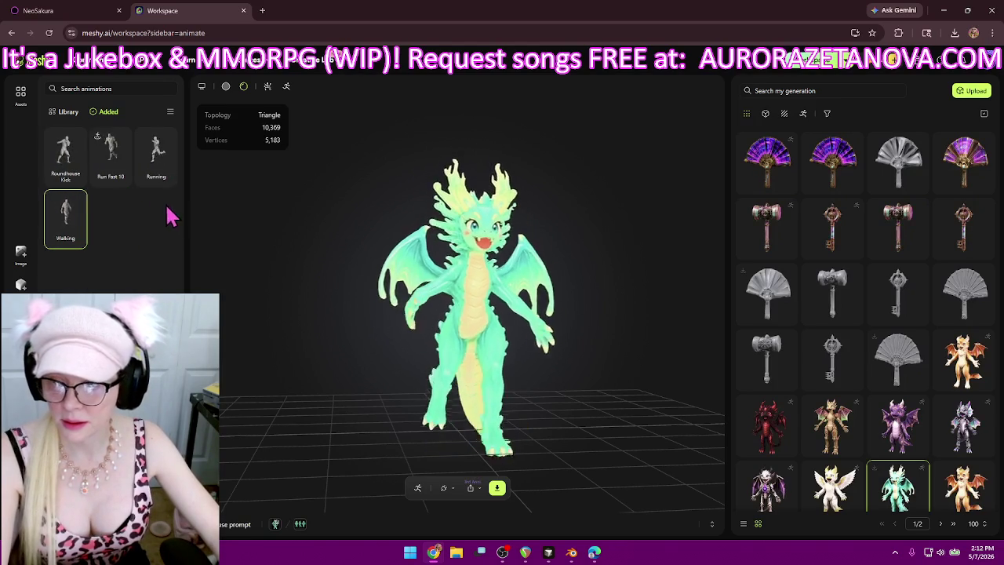
click(76, 193)
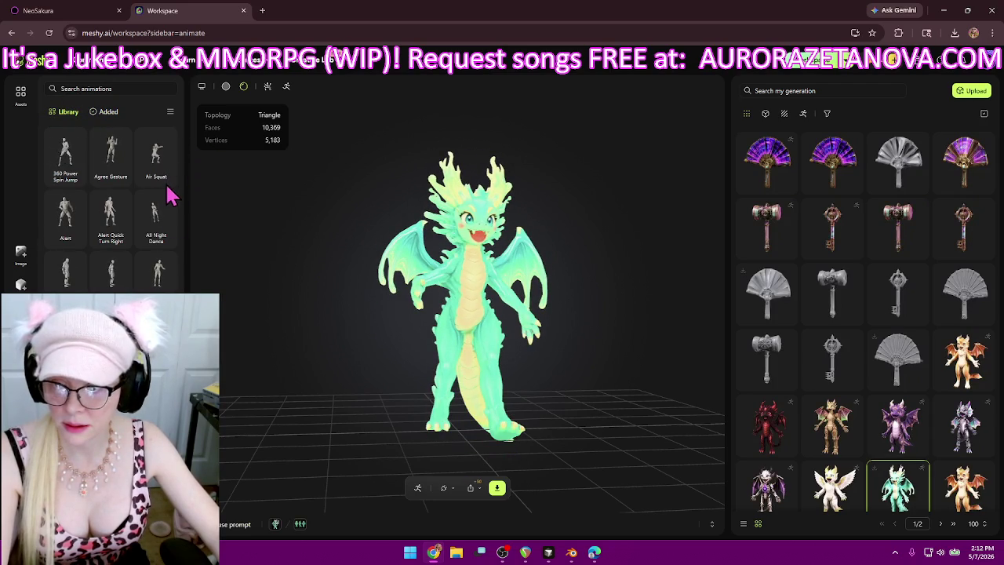
- Add the Run Fast 10, Run Fast 3 and Run Fast 7 animations to the dragon
scroll(165, 200, down, 2)
scroll(179, 145, down, 5)
scroll(184, 233, down, 10)
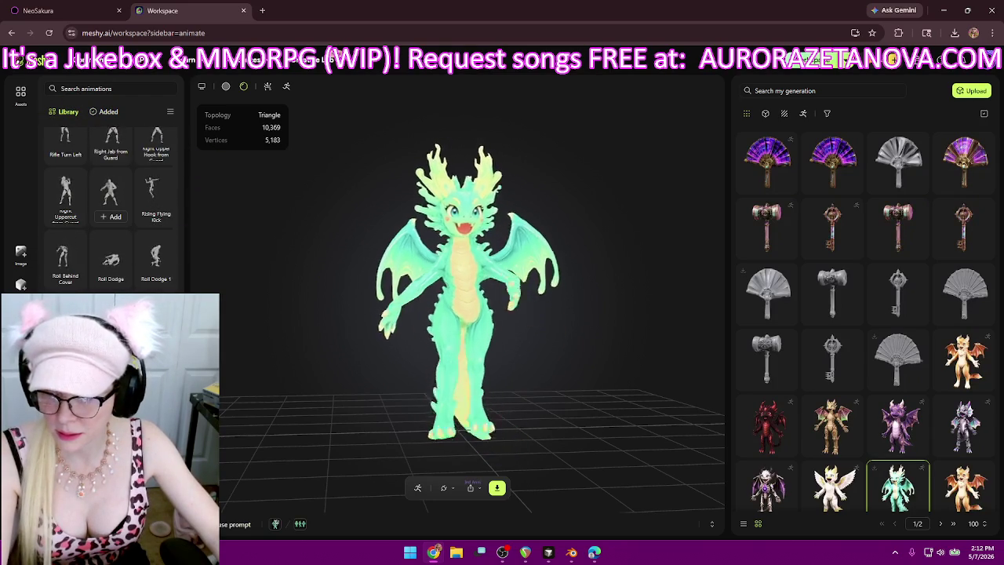
scroll(111, 206, down, 4)
scroll(118, 204, up, 3)
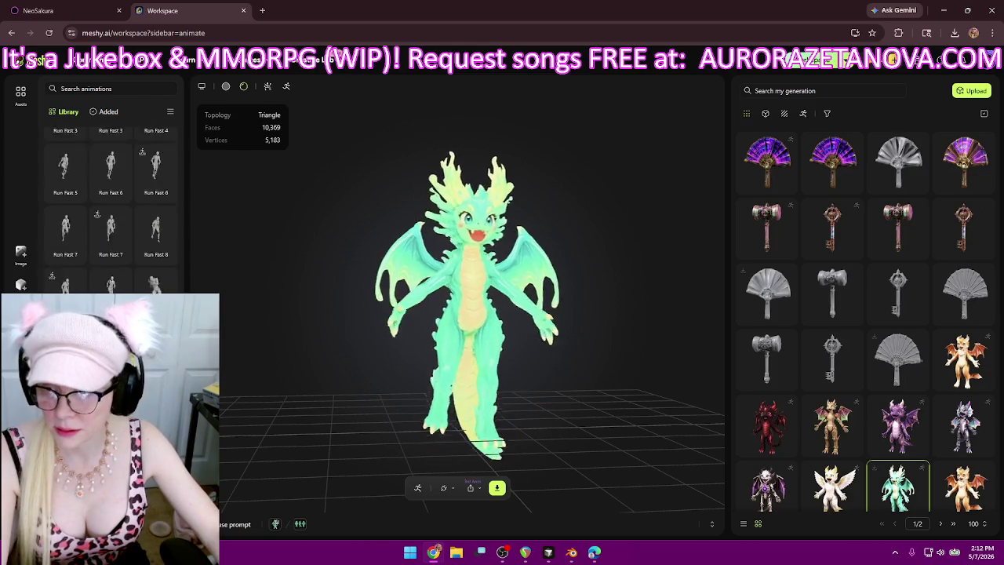
scroll(109, 235, up, 1)
scroll(172, 239, up, 1)
mouse_move(111, 243)
click(114, 270)
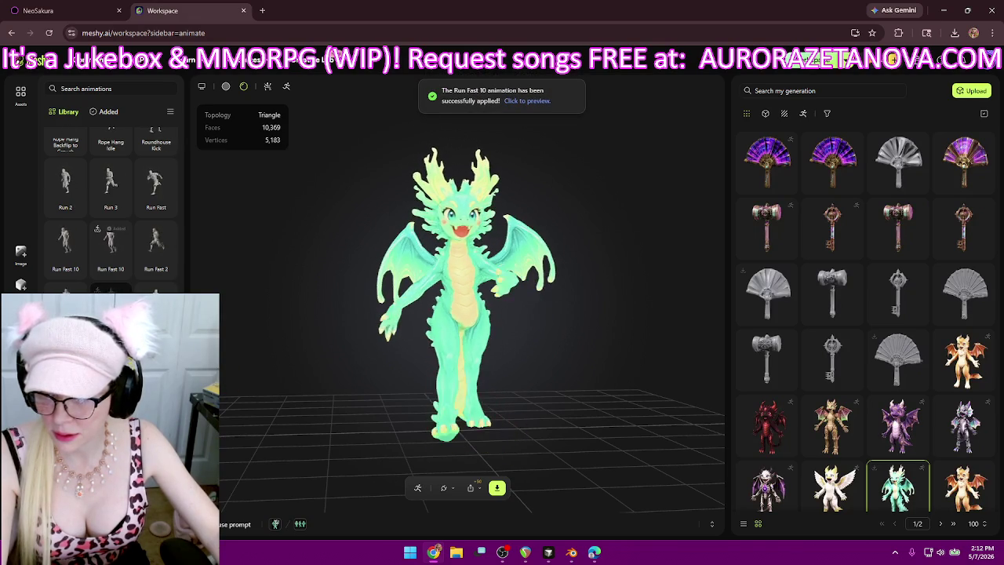
click(113, 290)
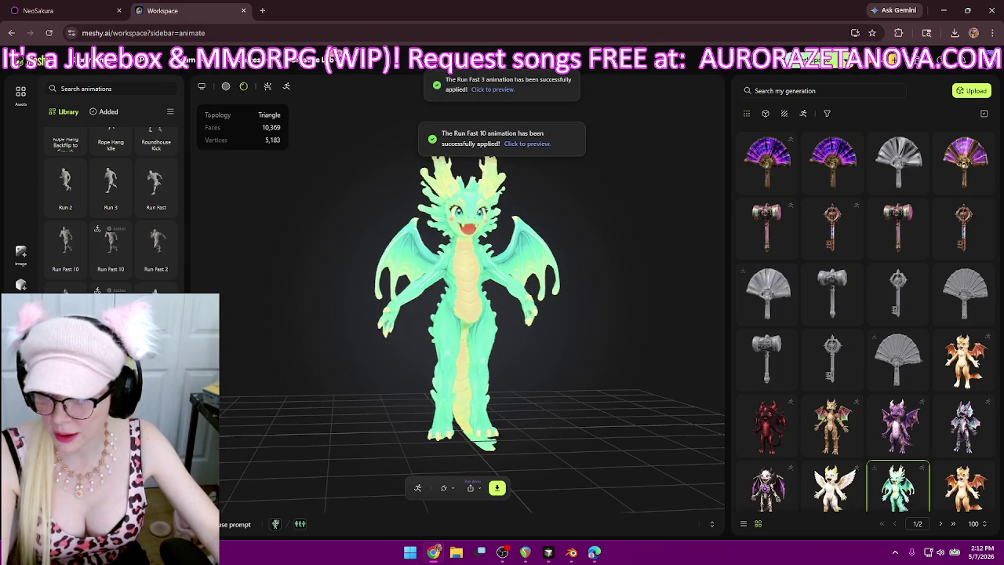
scroll(118, 275, down, 2)
click(123, 273)
scroll(126, 274, down, 1)
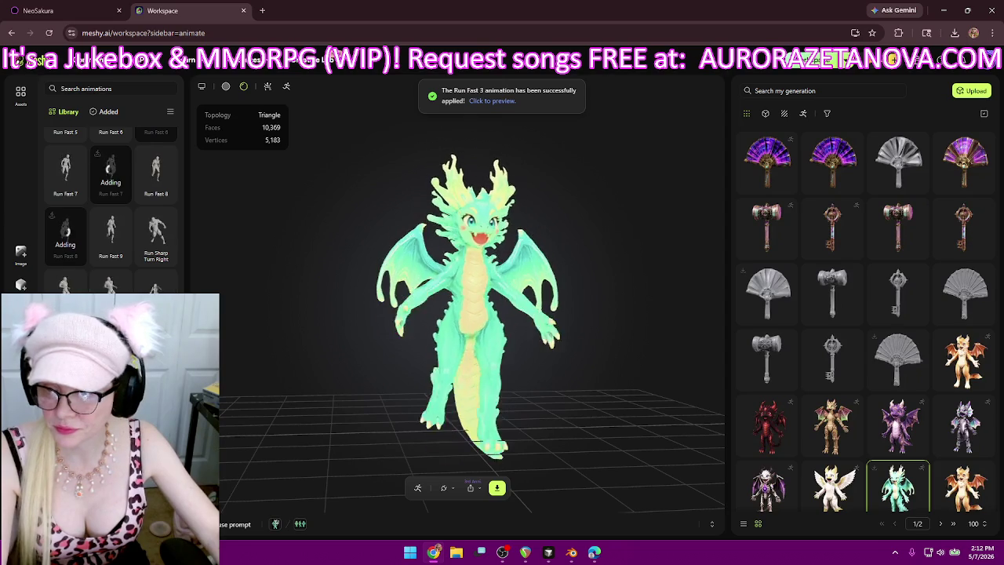
scroll(110, 204, down, 1)
scroll(110, 204, down, 1)
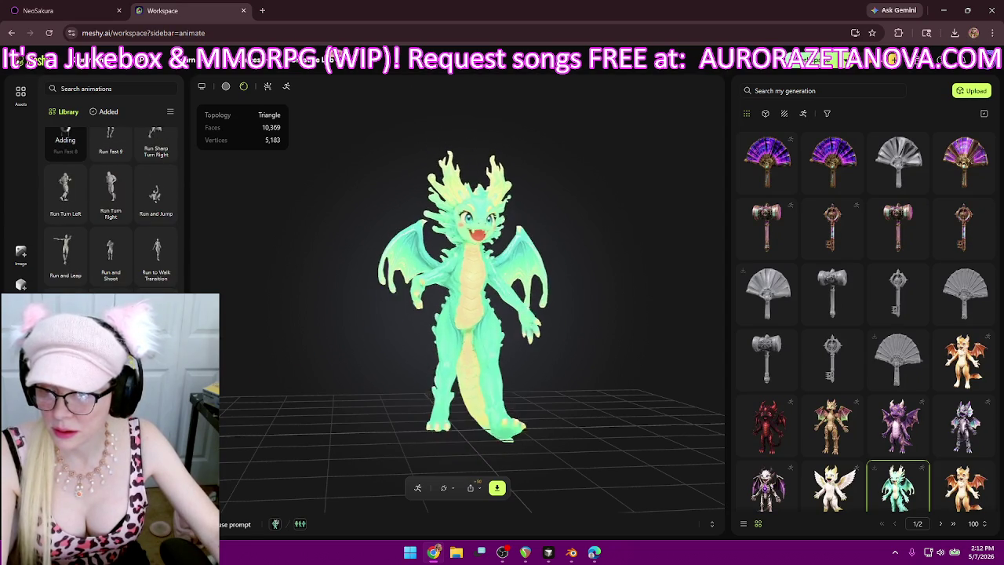
scroll(110, 204, down, 2)
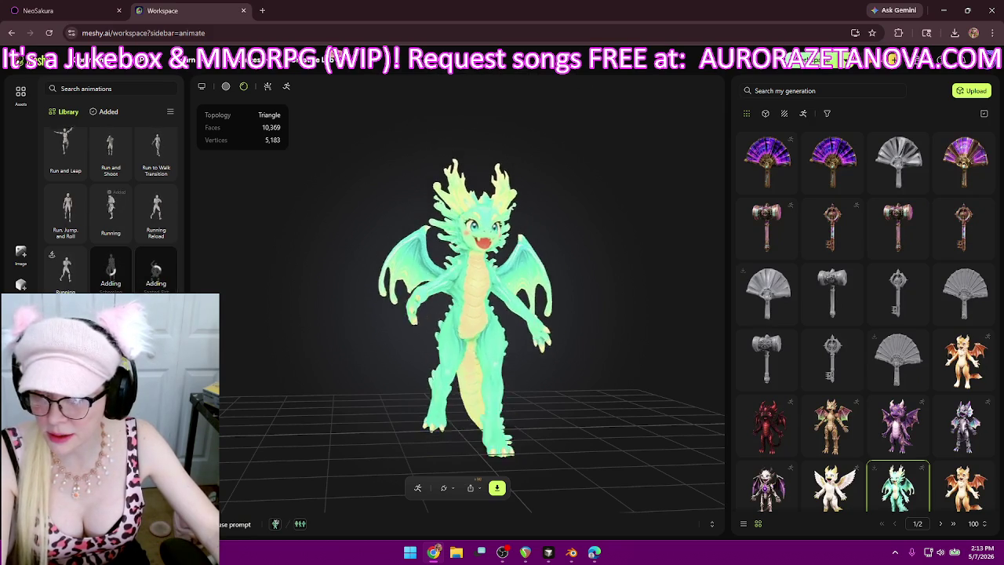
- Add Shield Push Left, Shot and Fall Backward, Shot and Blown Back, Show Both Arm Muscles and Shrug
scroll(110, 204, down, 2)
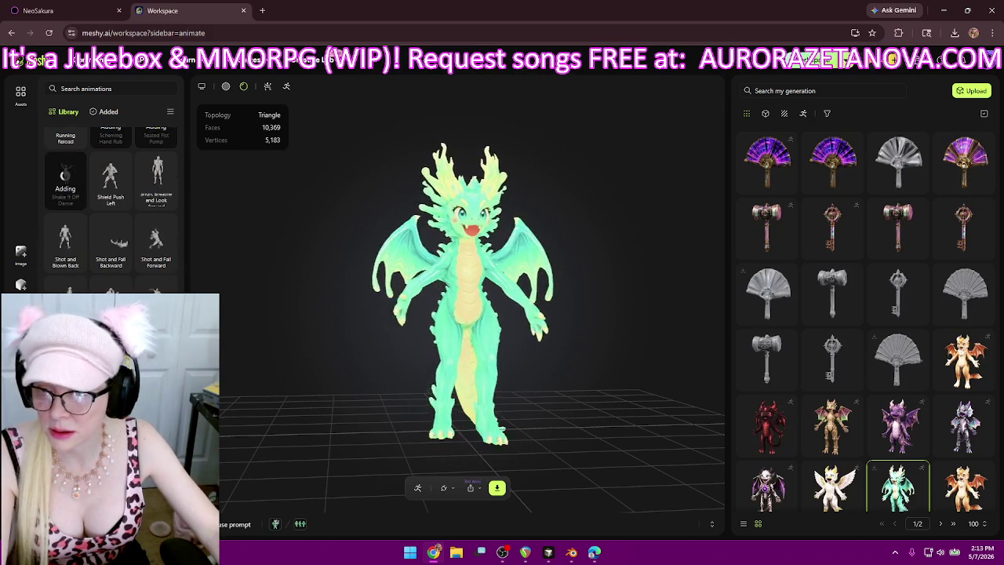
click(111, 201)
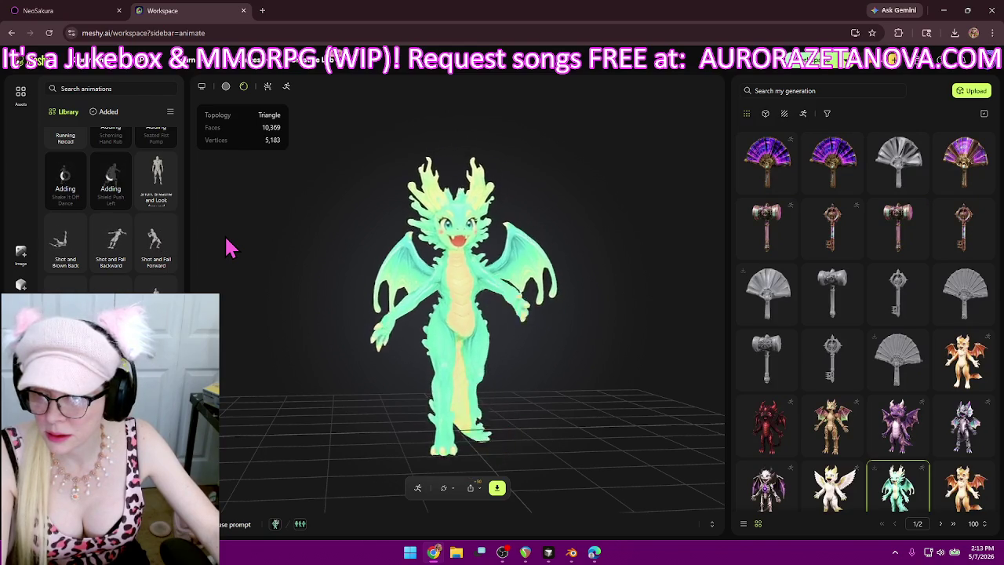
click(109, 267)
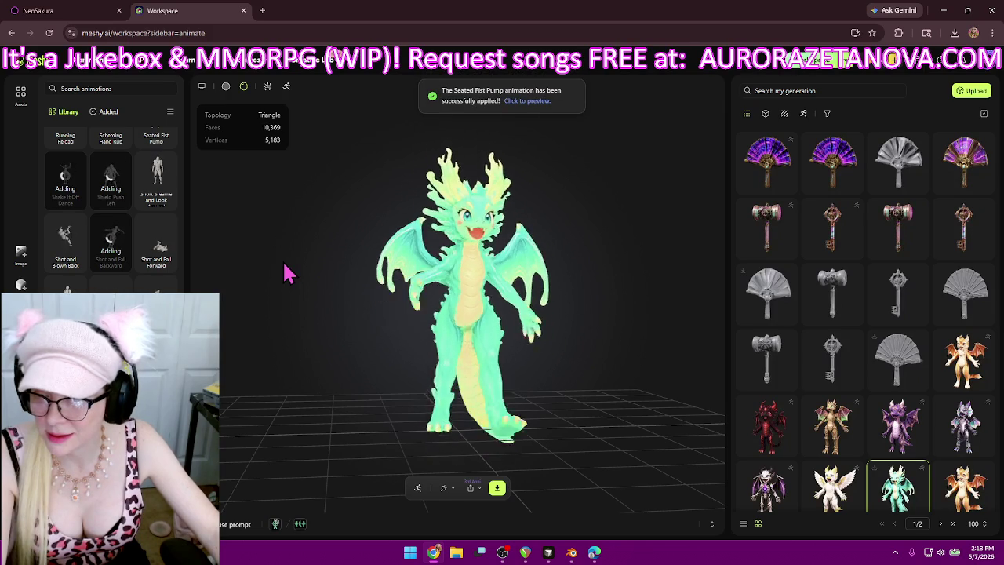
click(66, 263)
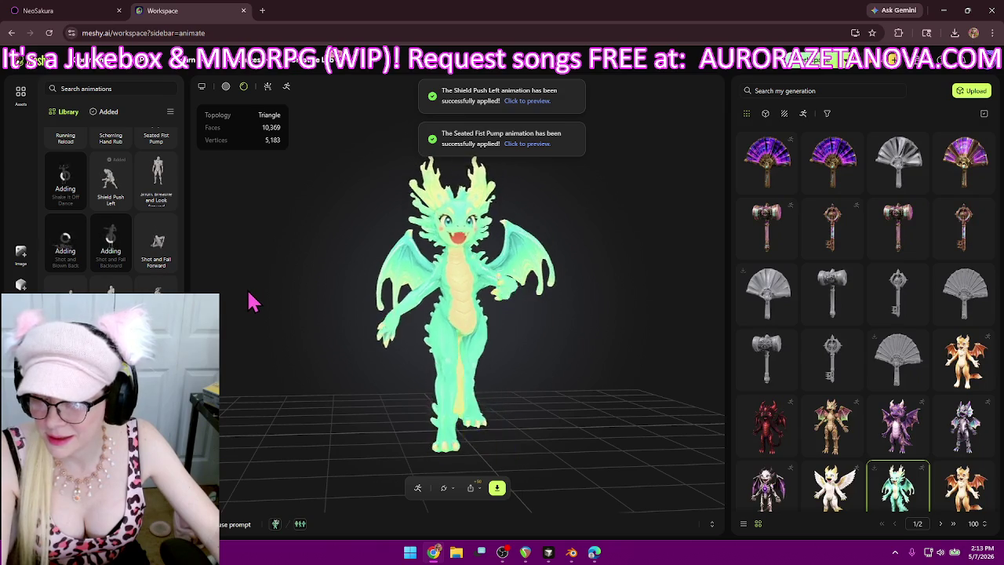
scroll(161, 255, down, 1)
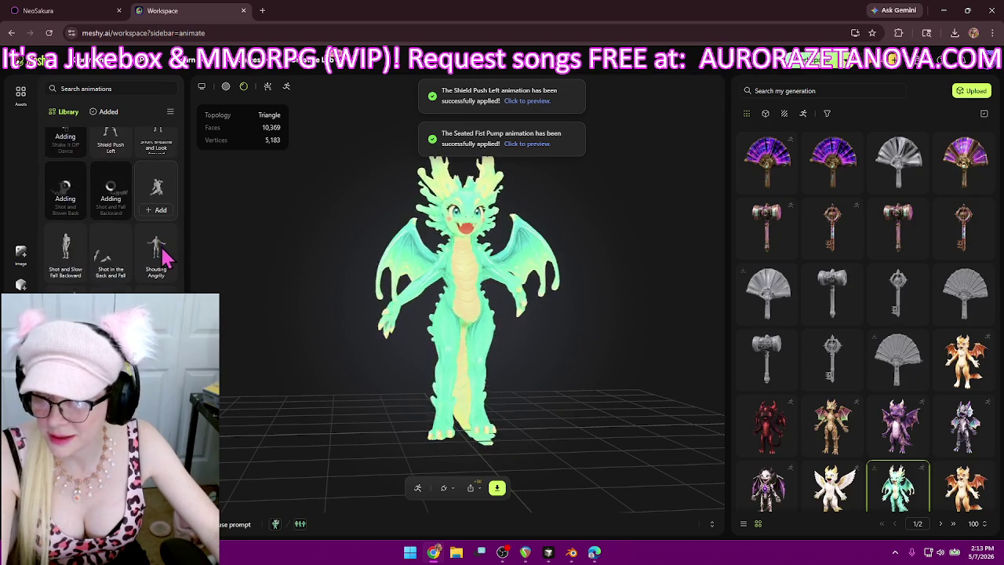
scroll(173, 259, down, 1)
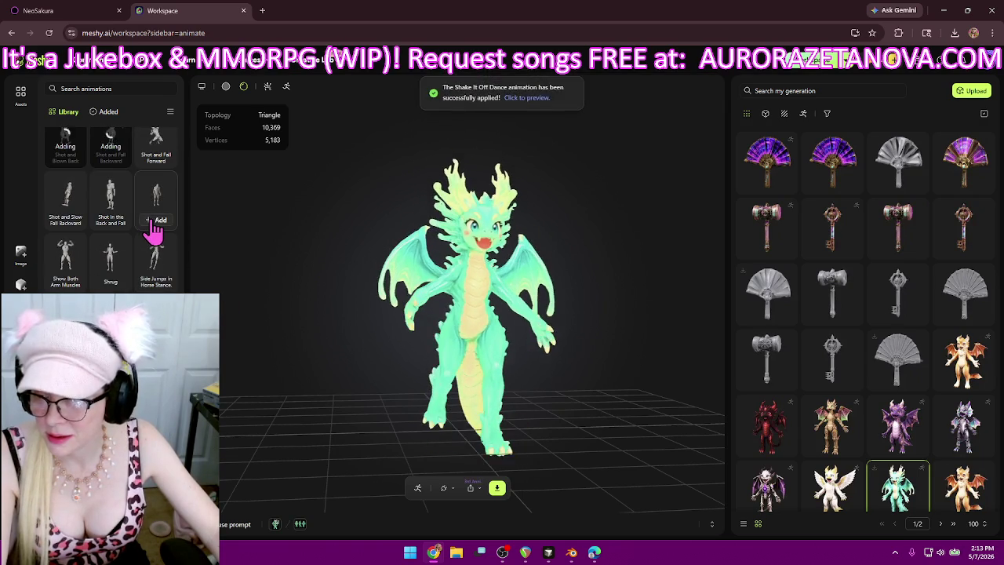
click(75, 266)
click(114, 282)
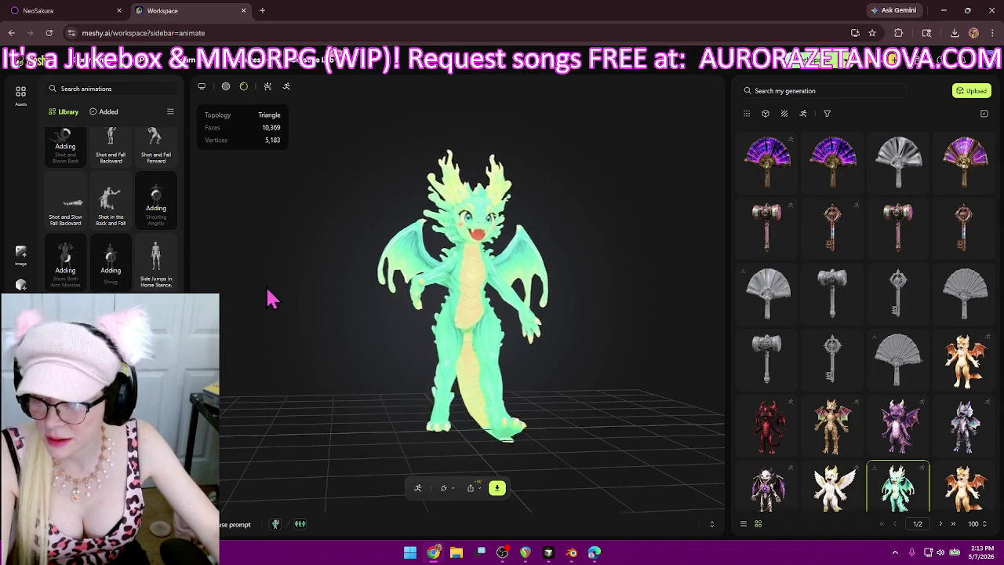
- Add Sit Cheer with Left Hand, Sit Cross-legged, Sit Finger Wag No and a sitting head-lean animation
scroll(125, 251, down, 1)
scroll(126, 251, down, 1)
scroll(130, 251, down, 1)
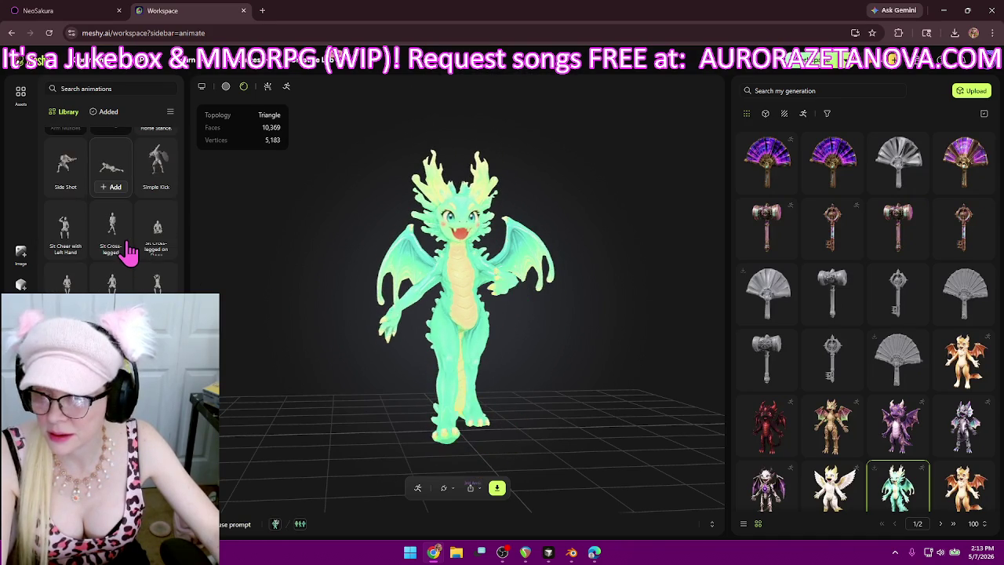
scroll(127, 253, down, 1)
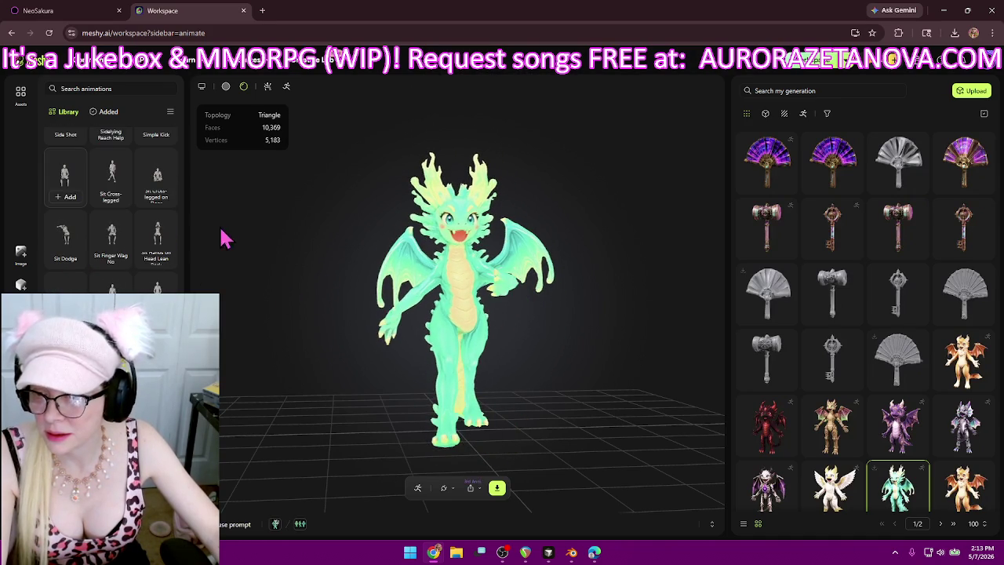
click(65, 201)
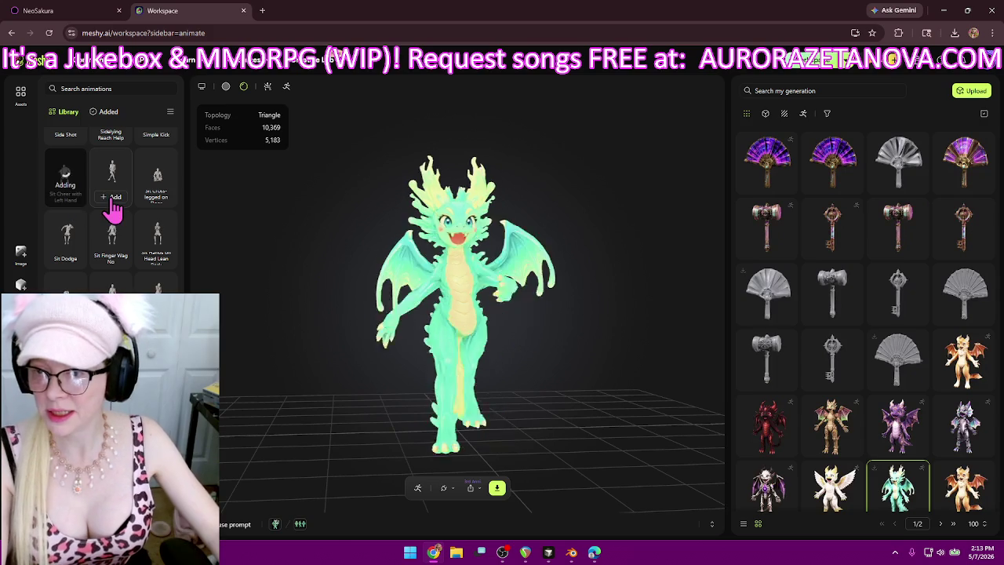
click(111, 198)
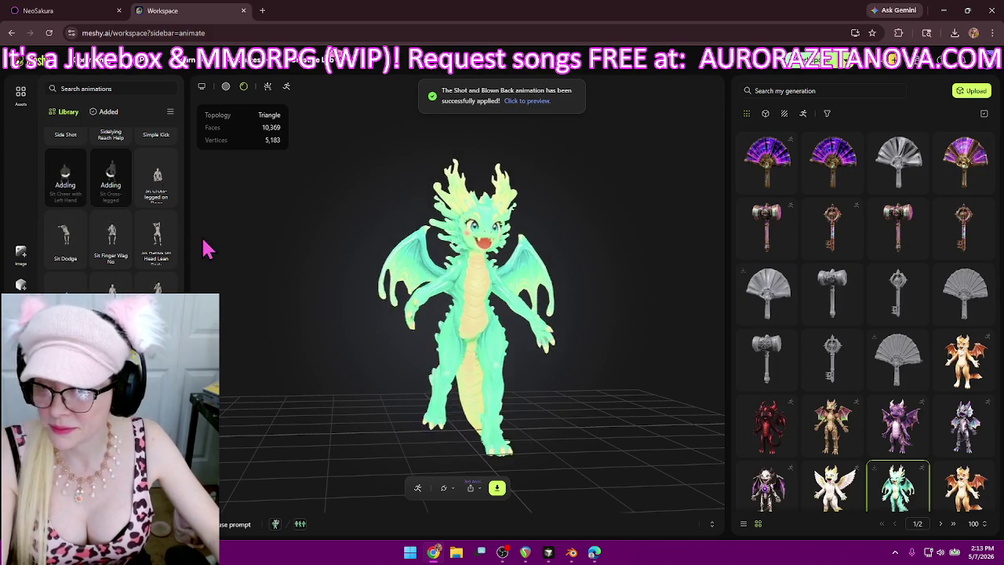
click(110, 258)
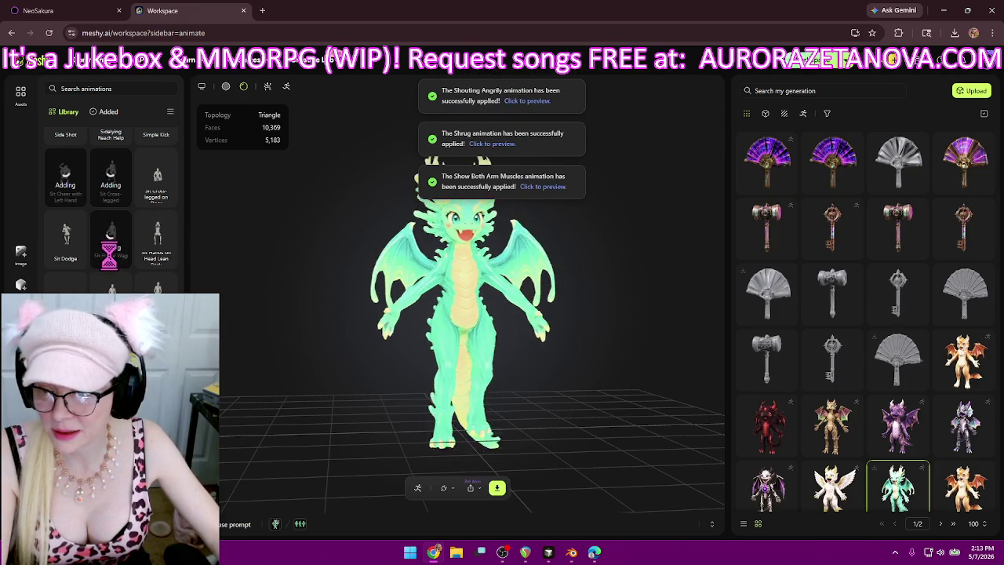
click(155, 259)
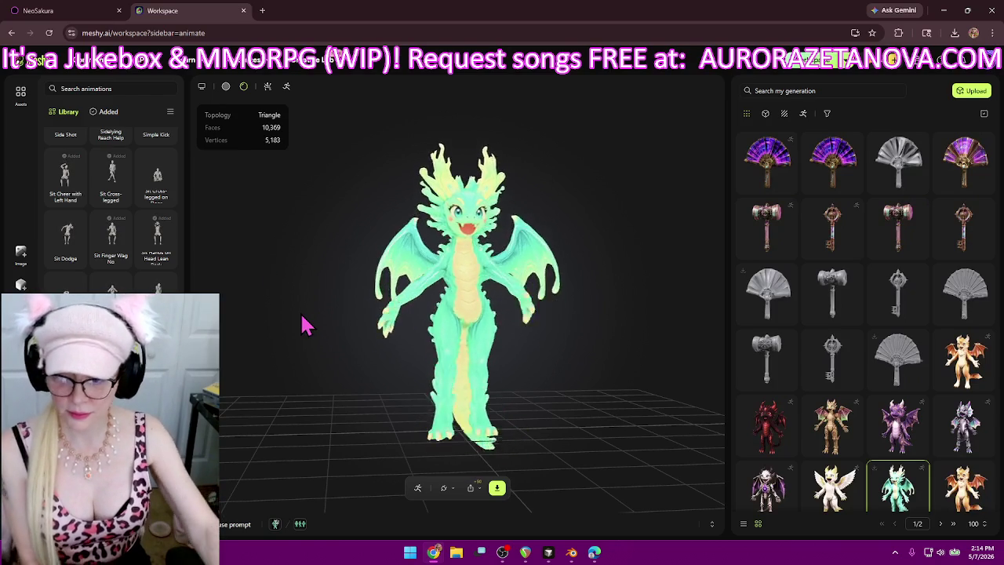
- Check the downloaded dragon zips in the browser, then show the dragon's added animations
click(955, 33)
click(304, 366)
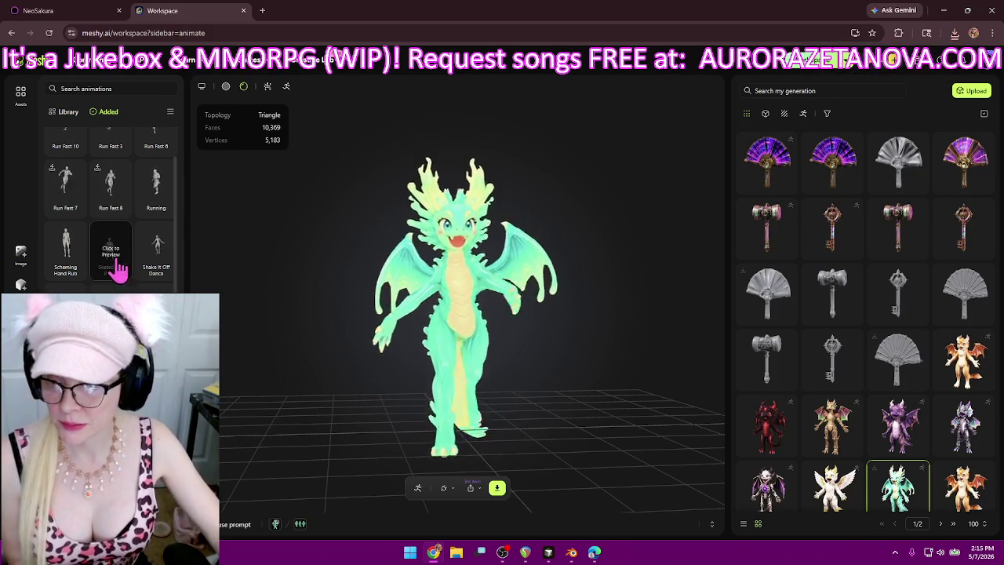
- Delete all the Run Fast animations, including Run Fast 10, from the dragon
click(114, 205)
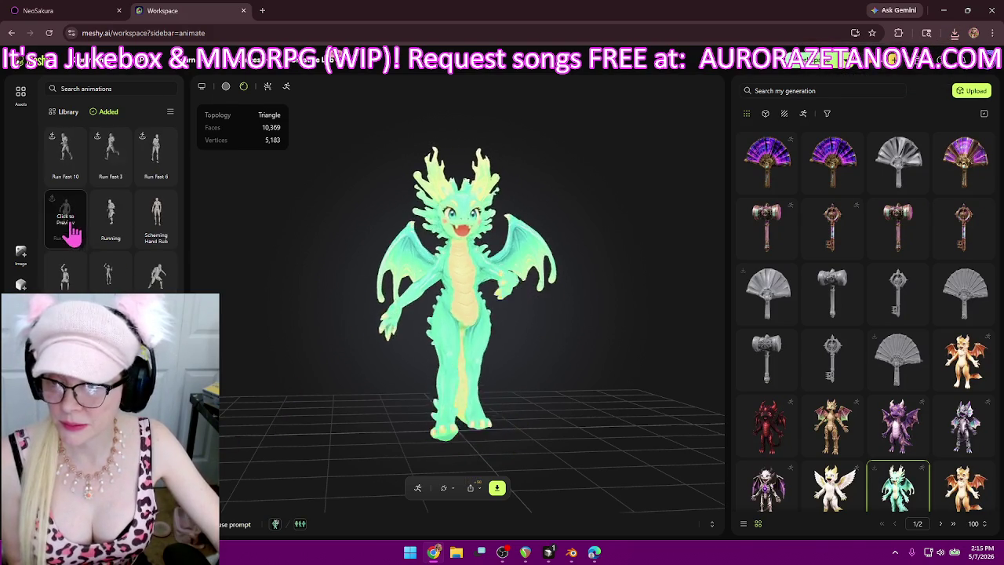
click(76, 239)
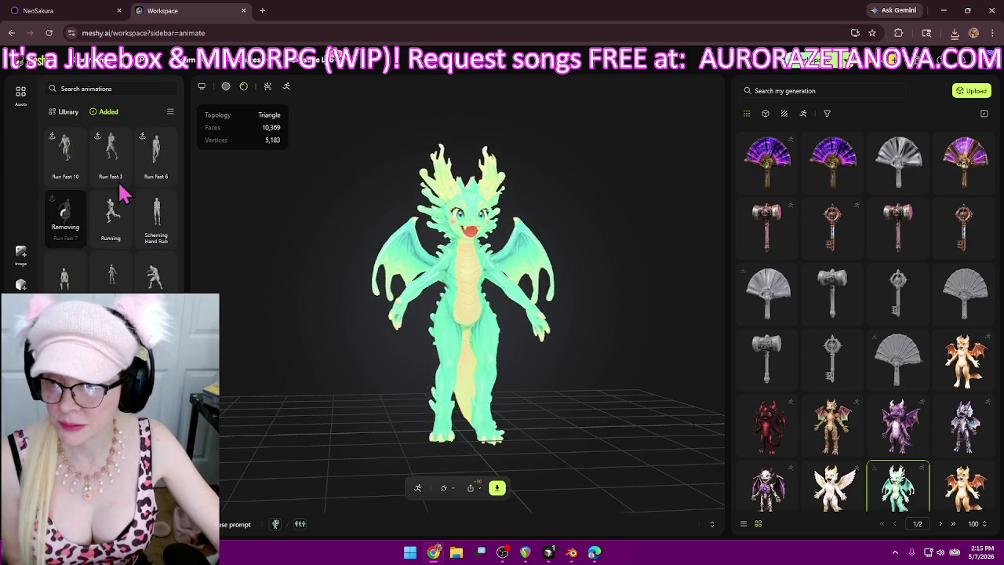
click(167, 178)
click(76, 179)
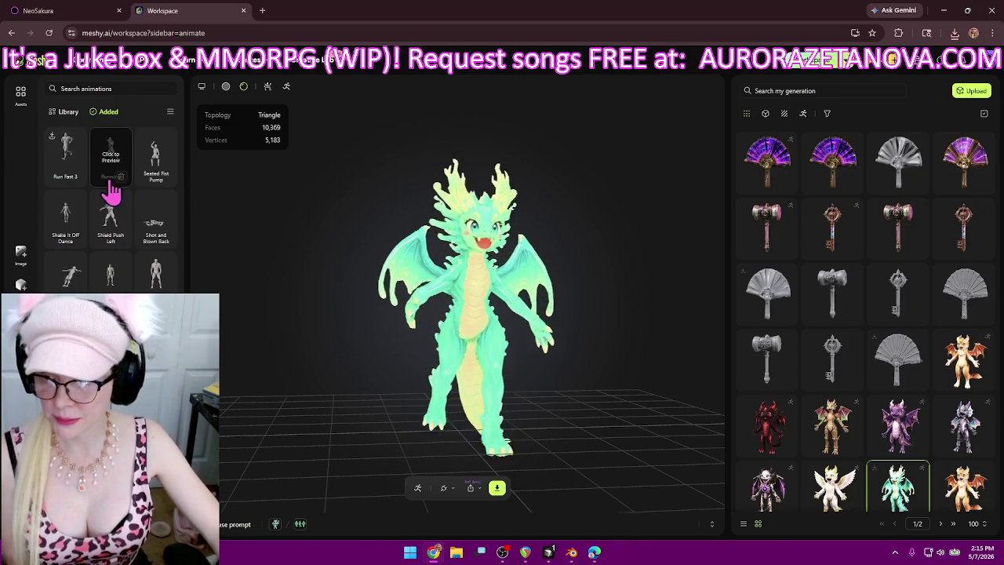
click(76, 176)
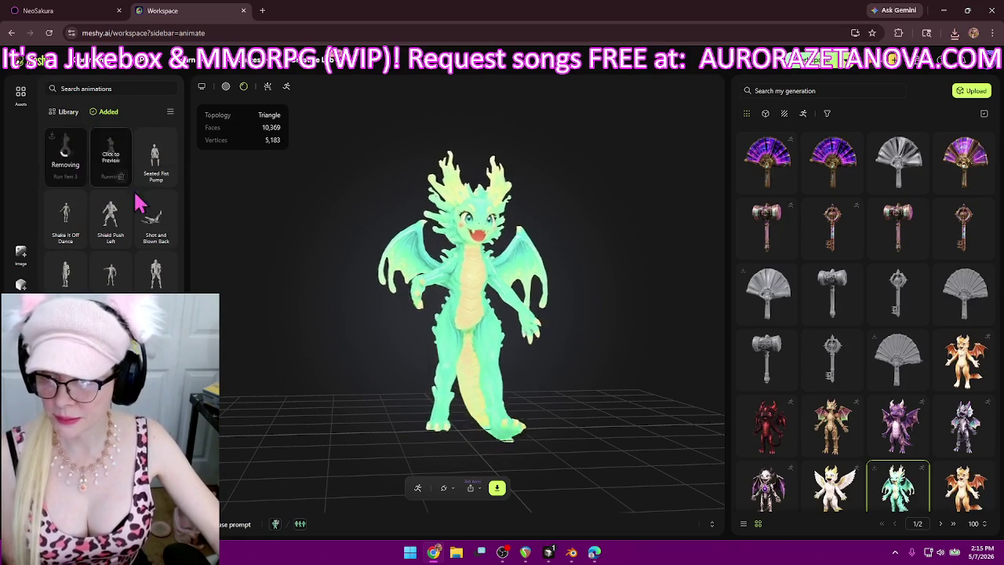
- Delete Seated Fist Pump, Shield Push Left, both Shot animations, Shrug, Shouting Angrily and the sitting head-lean
click(123, 182)
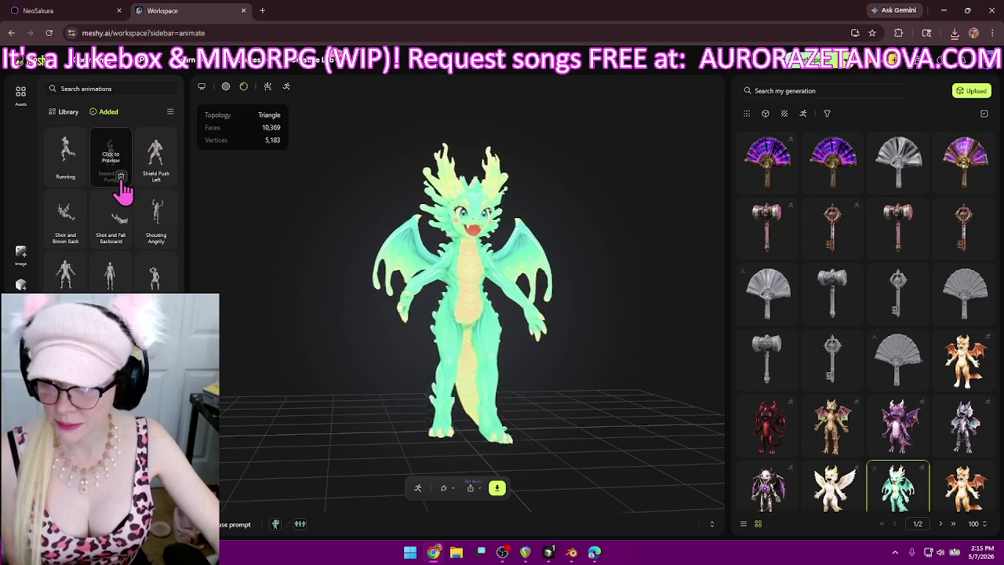
click(164, 243)
click(122, 180)
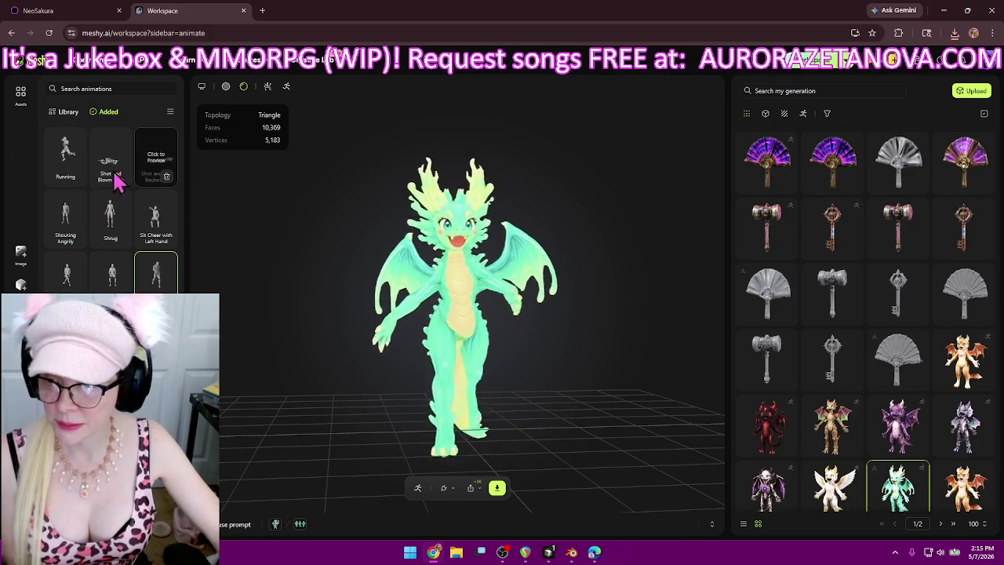
click(120, 176)
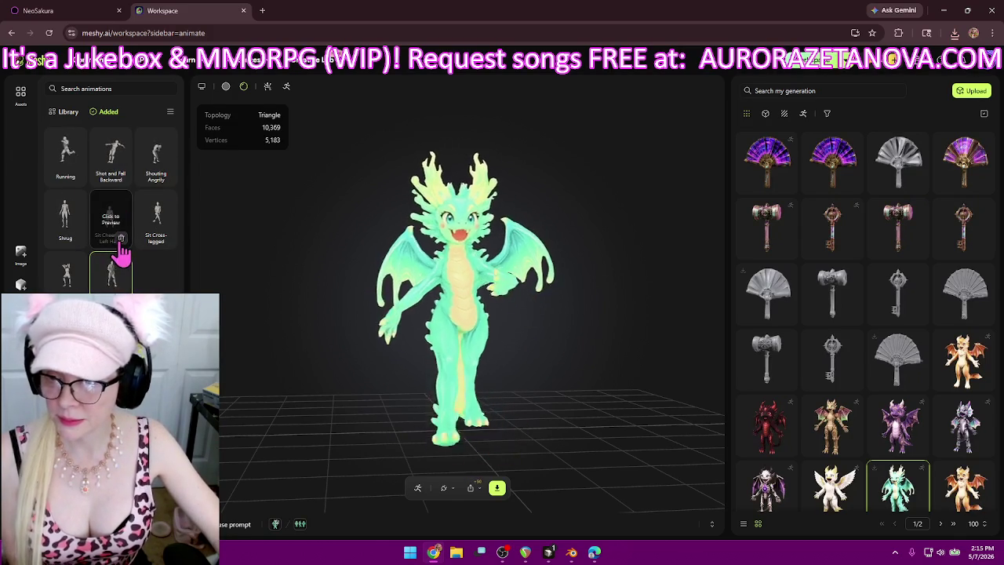
click(122, 177)
click(167, 177)
click(120, 176)
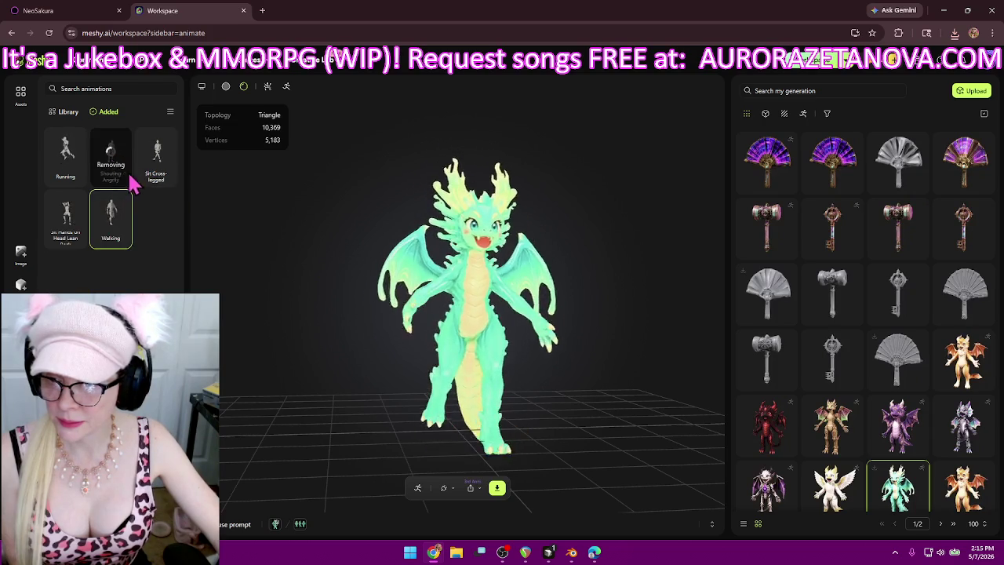
click(166, 177)
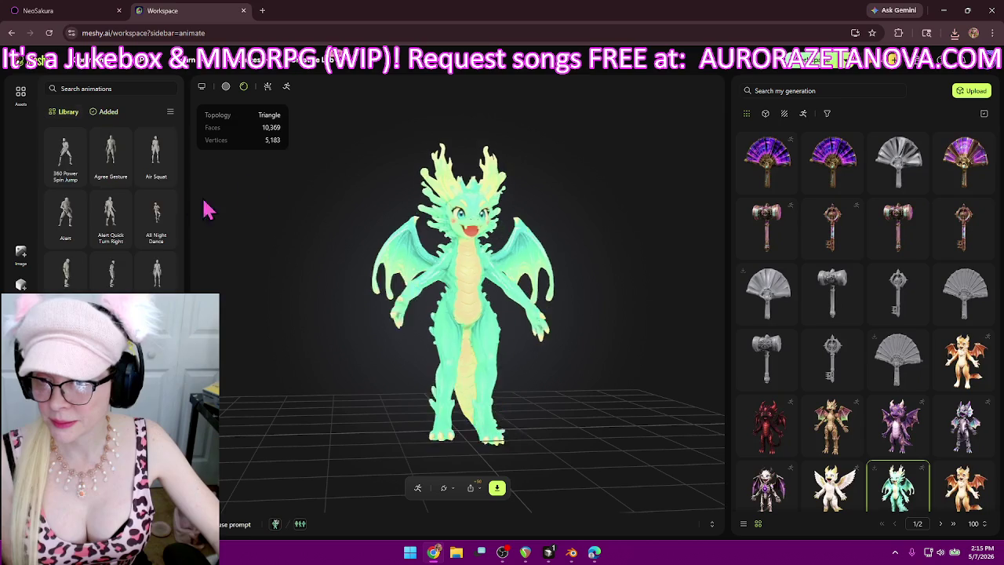
- Browse the library and add the Sit Thumbs Up Right and Sit and Doze Off animations
scroll(179, 167, down, 15)
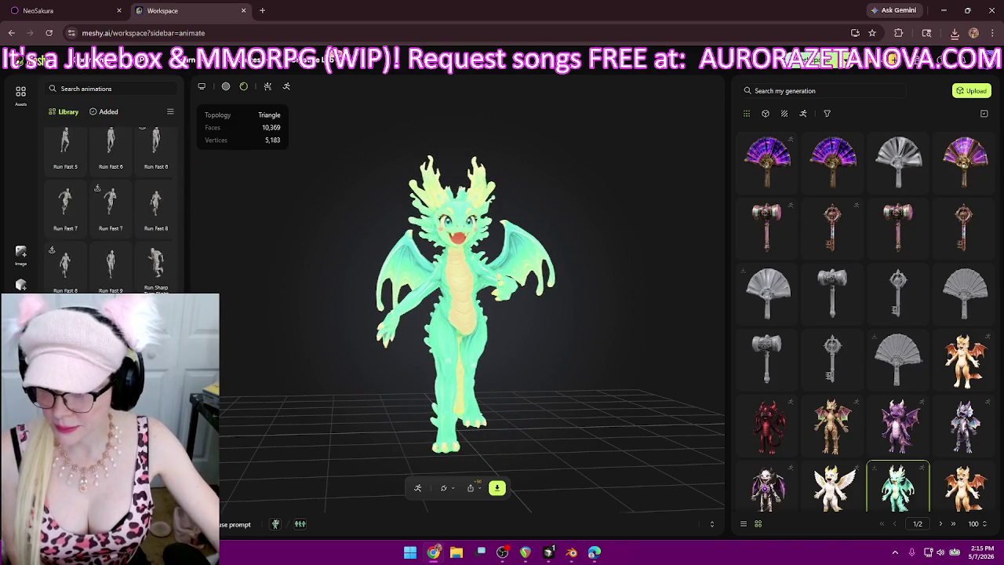
scroll(111, 204, down, 5)
scroll(110, 204, down, 5)
scroll(110, 204, down, 5)
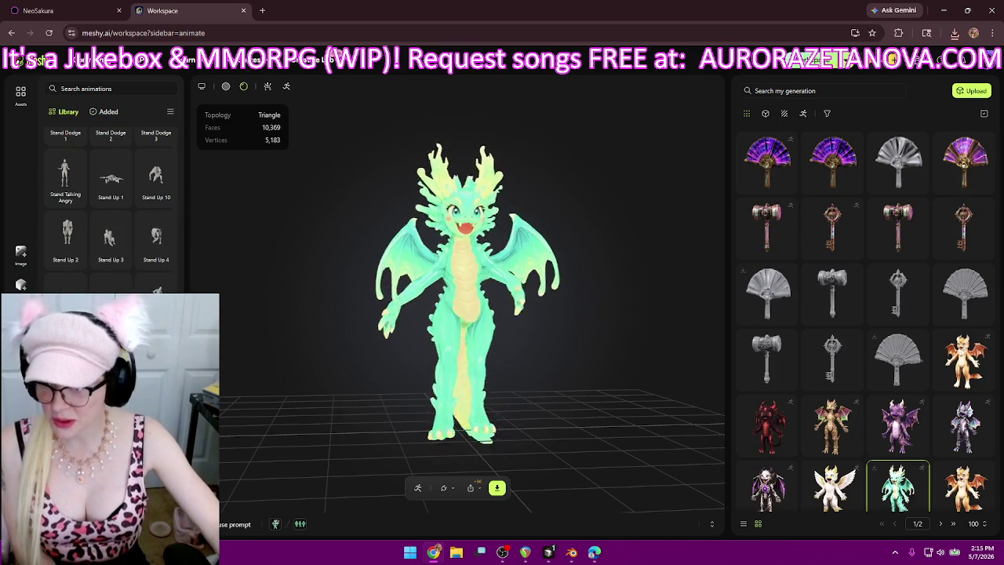
scroll(142, 235, up, 5)
scroll(142, 236, up, 2)
scroll(141, 235, up, 2)
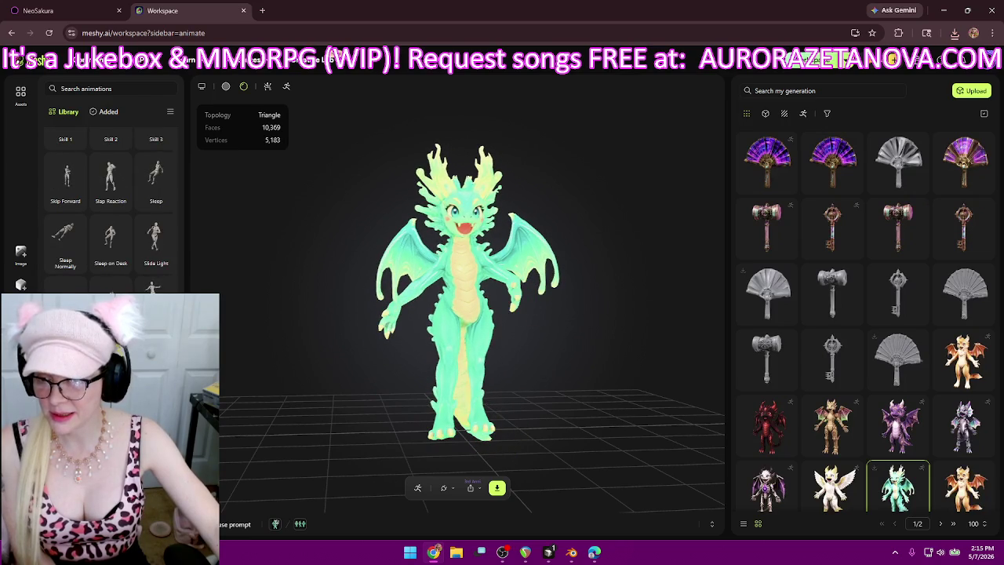
scroll(111, 204, up, 2)
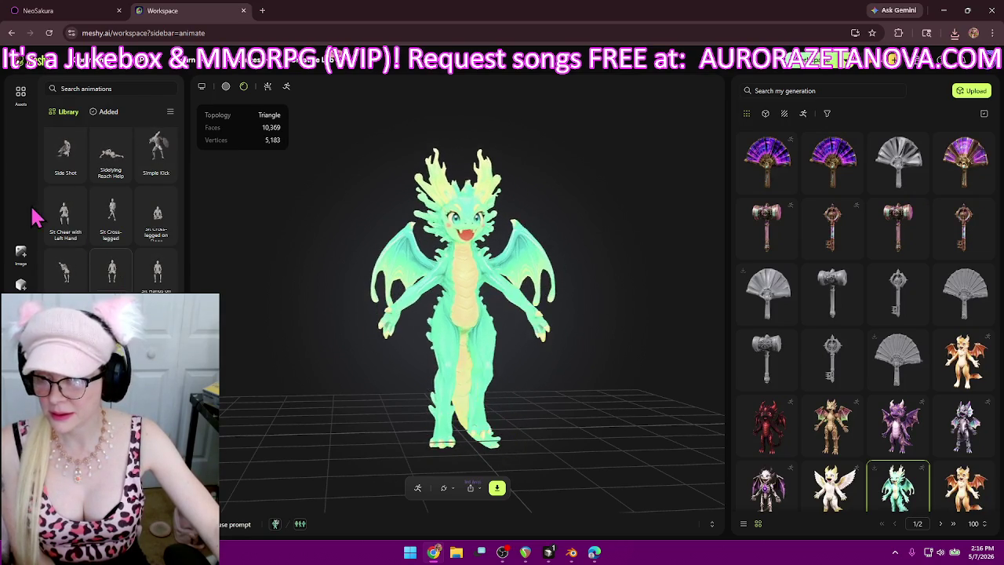
mouse_move(111, 216)
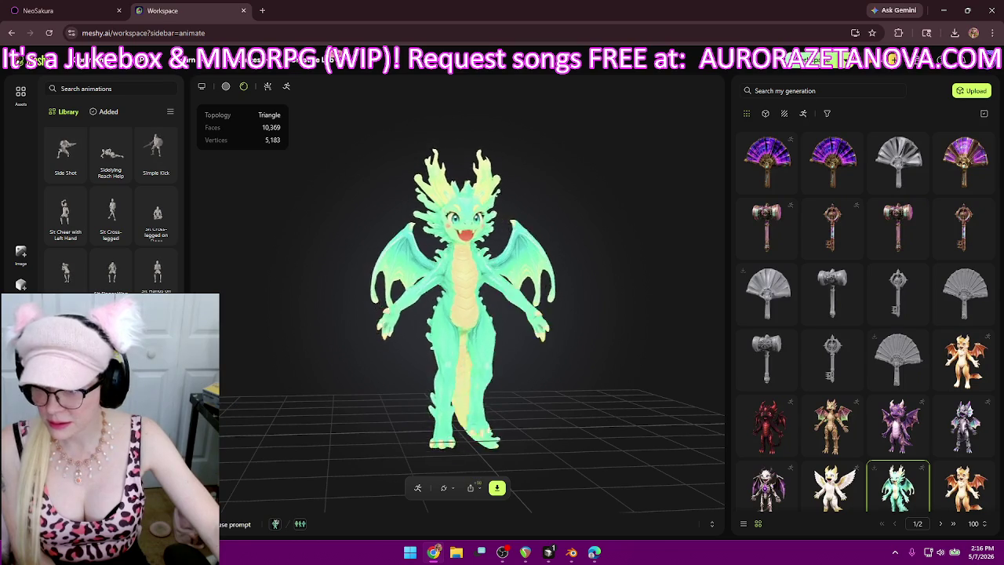
scroll(70, 266, down, 3)
click(74, 265)
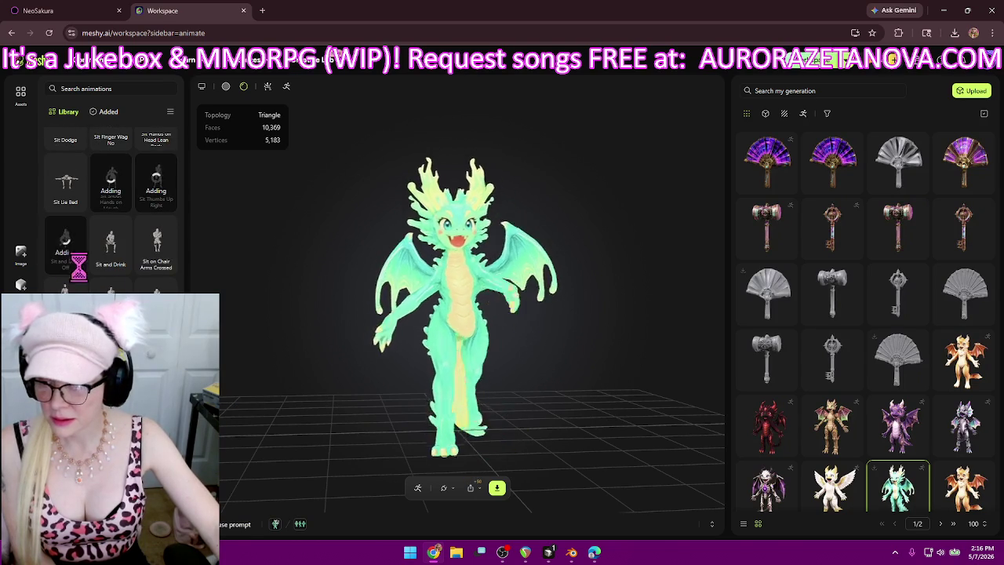
click(108, 266)
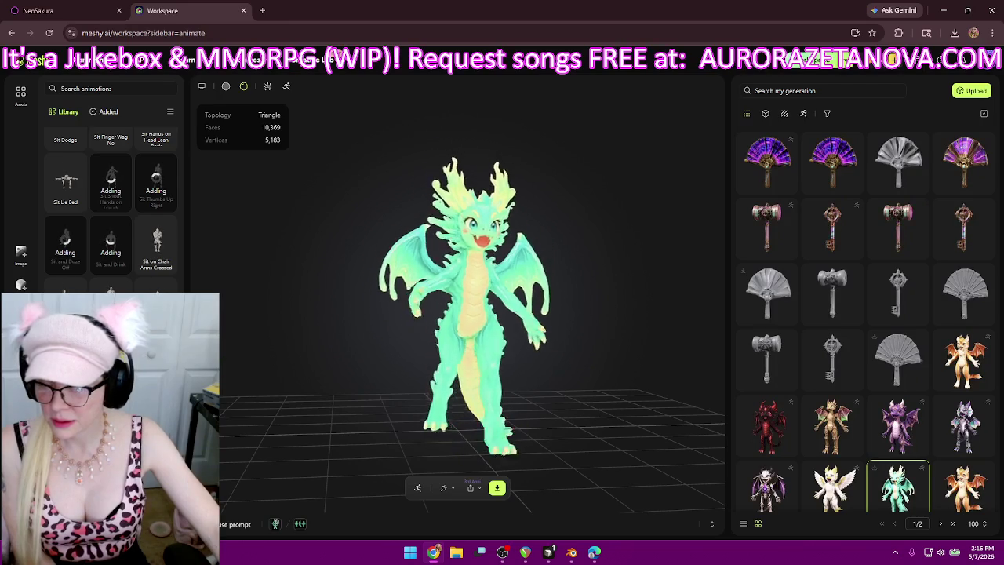
- Add Sit to Stand Transition Female 2, Sitting Clap, Situps, and Skill 1, 2 and 3
scroll(111, 204, down, 1)
scroll(110, 203, down, 1)
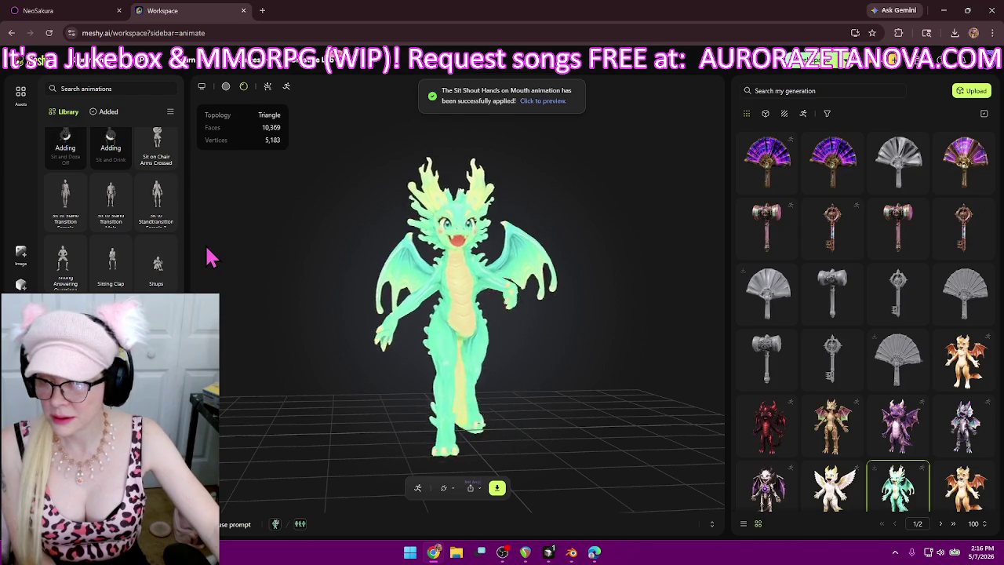
click(157, 226)
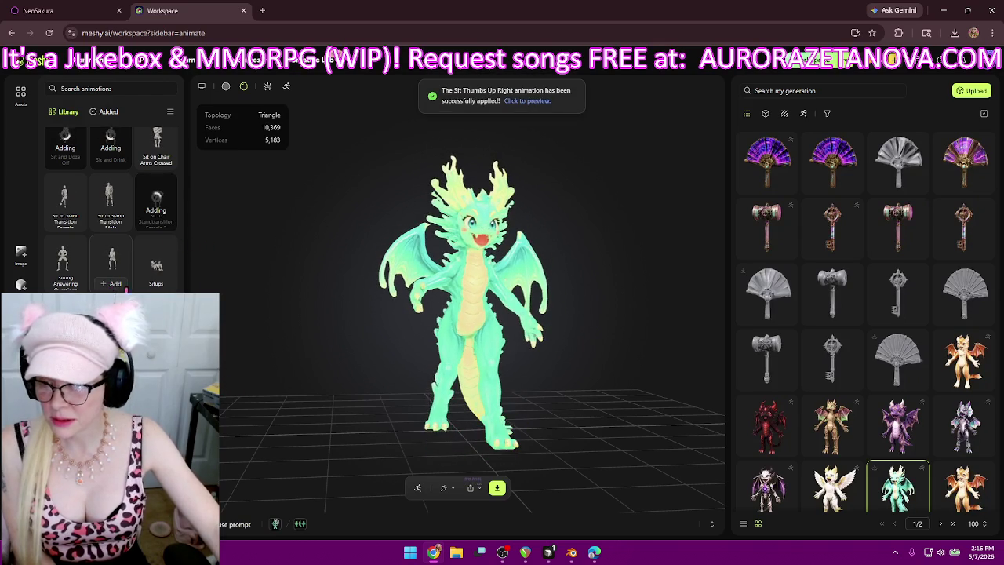
click(157, 283)
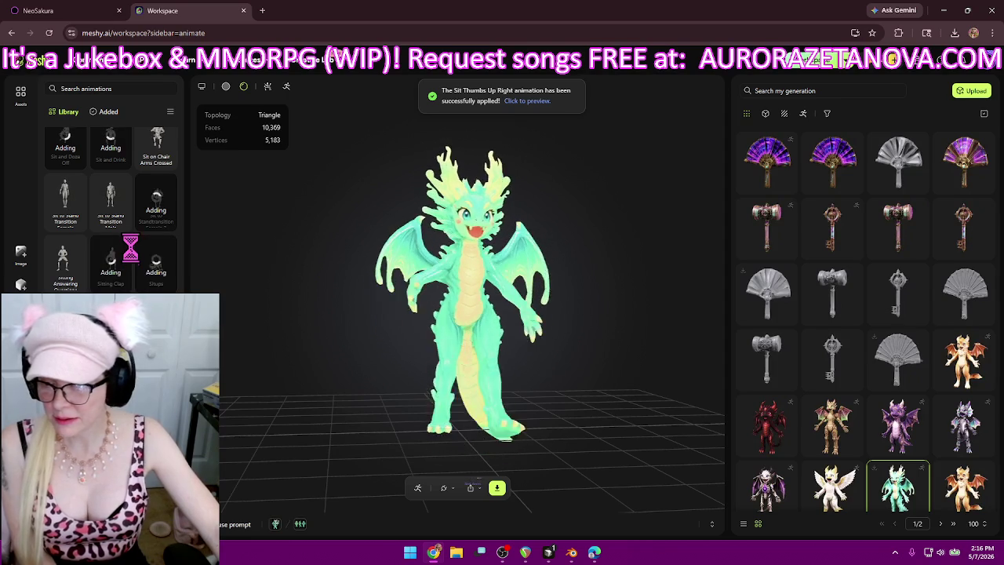
scroll(117, 251, down, 2)
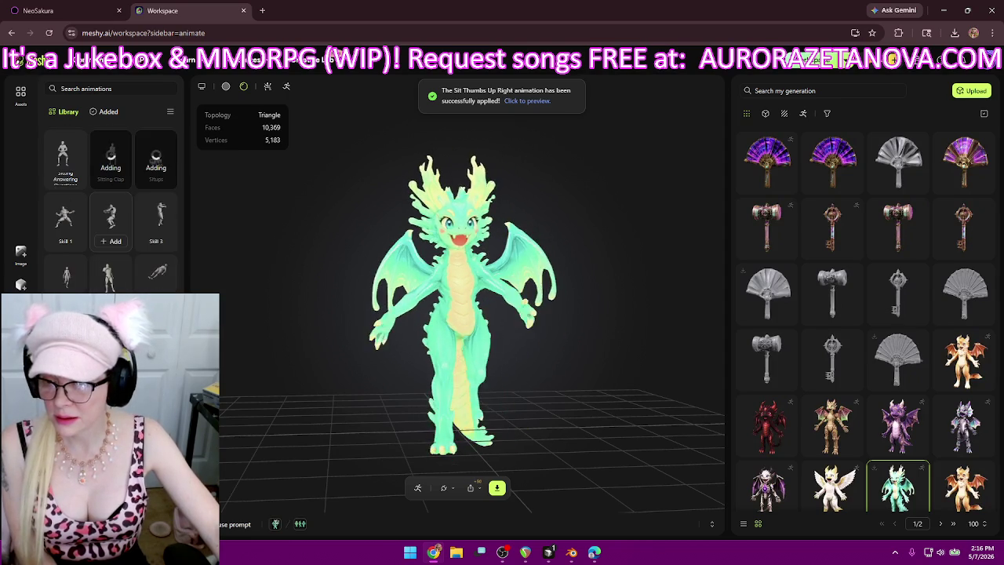
click(67, 235)
click(112, 252)
mouse_move(157, 221)
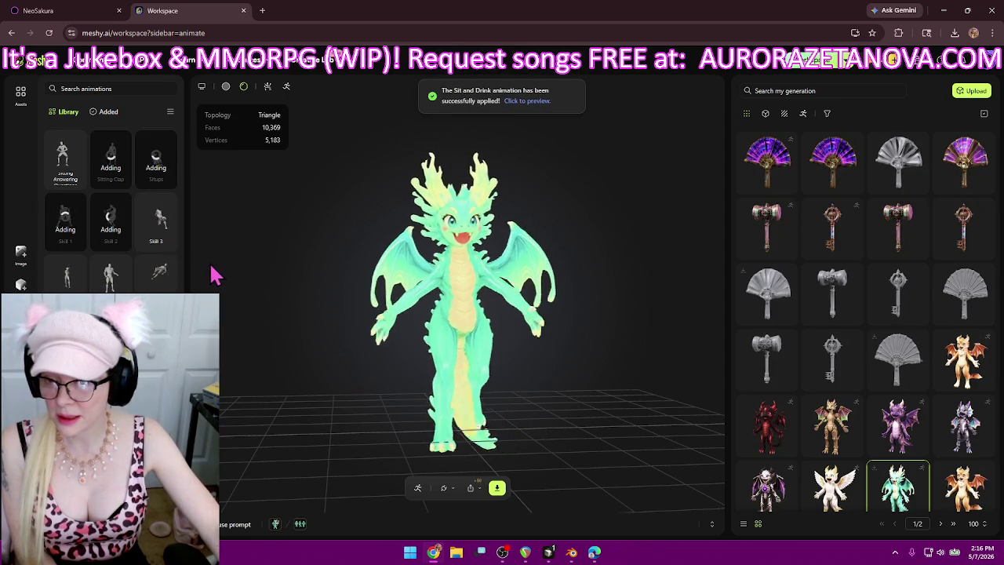
click(156, 263)
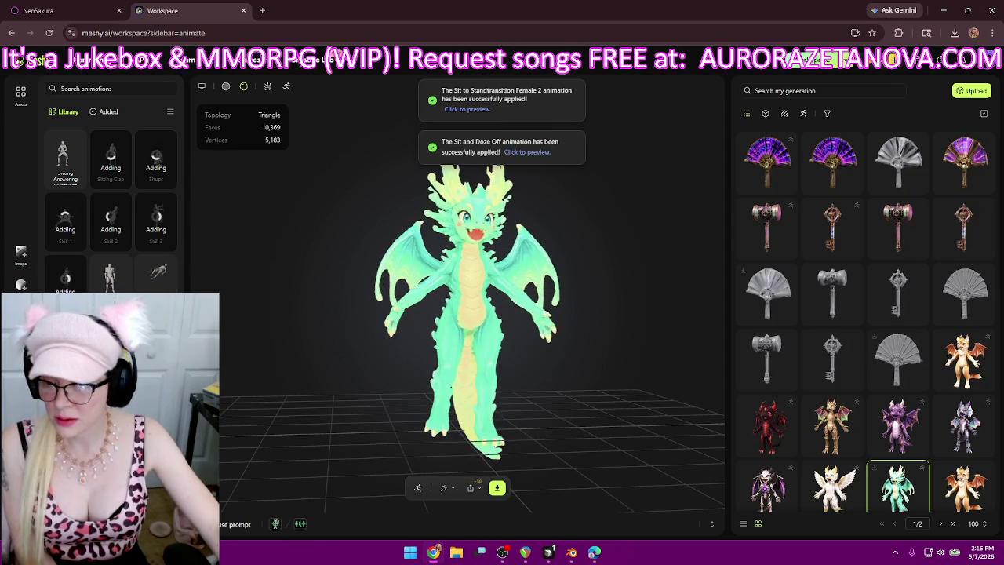
- Add the Sneaky Walk and Spartan Kick animations to the dragon
scroll(110, 235, down, 2)
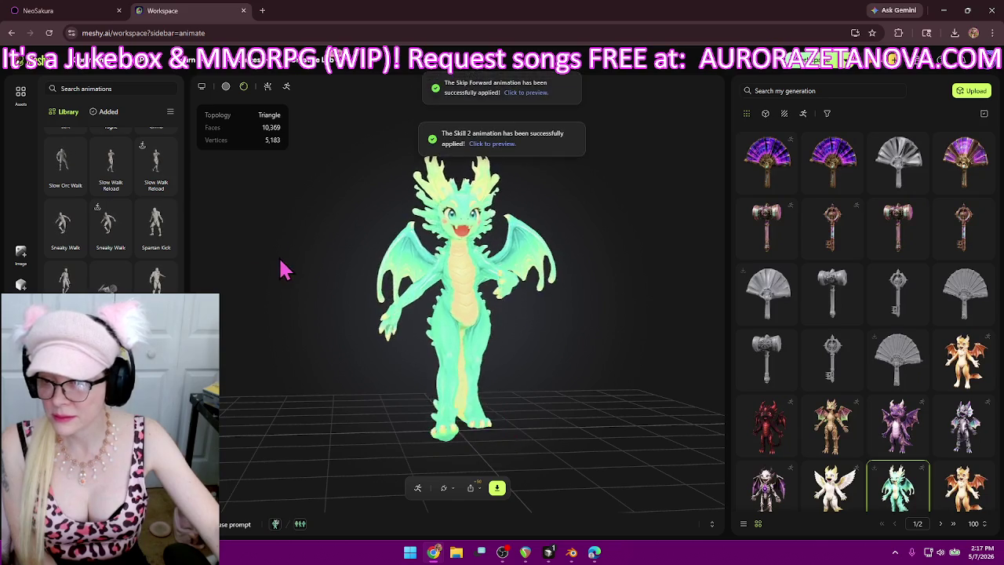
mouse_move(111, 226)
click(114, 249)
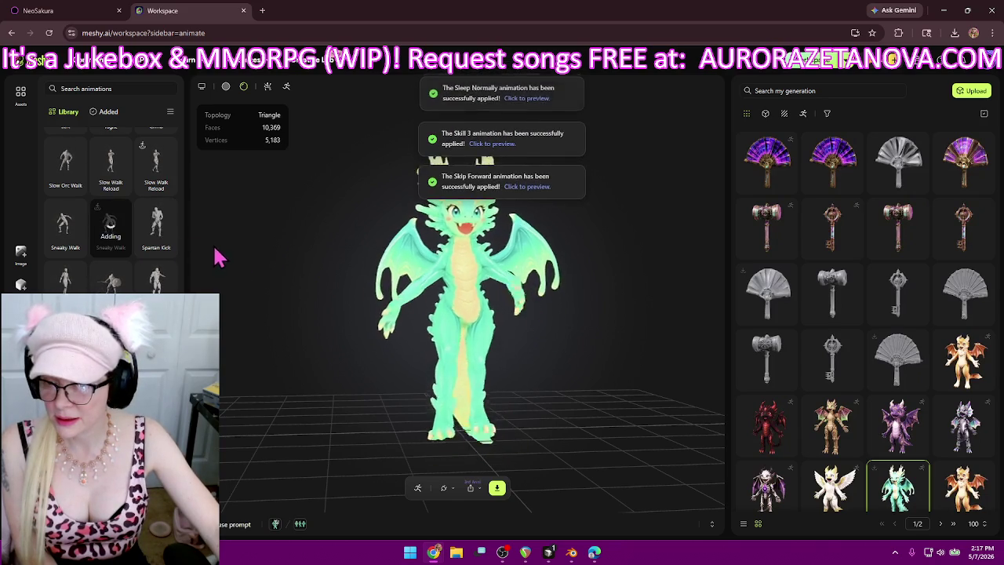
click(156, 250)
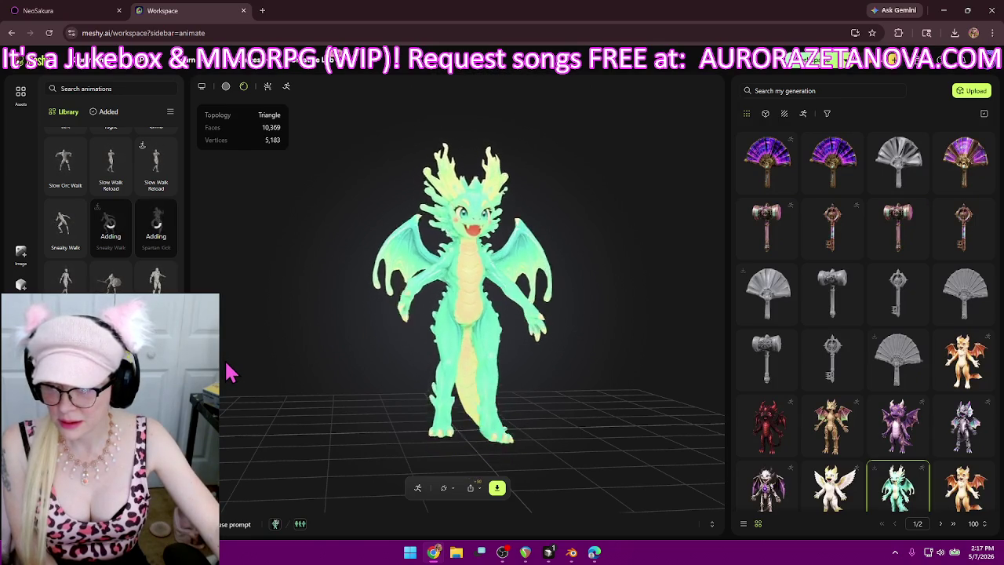
scroll(157, 219, down, 2)
- Add the Stand Cheer and Sit Down and Stand Clap and Sit Down animations, then scroll further down
scroll(157, 220, down, 2)
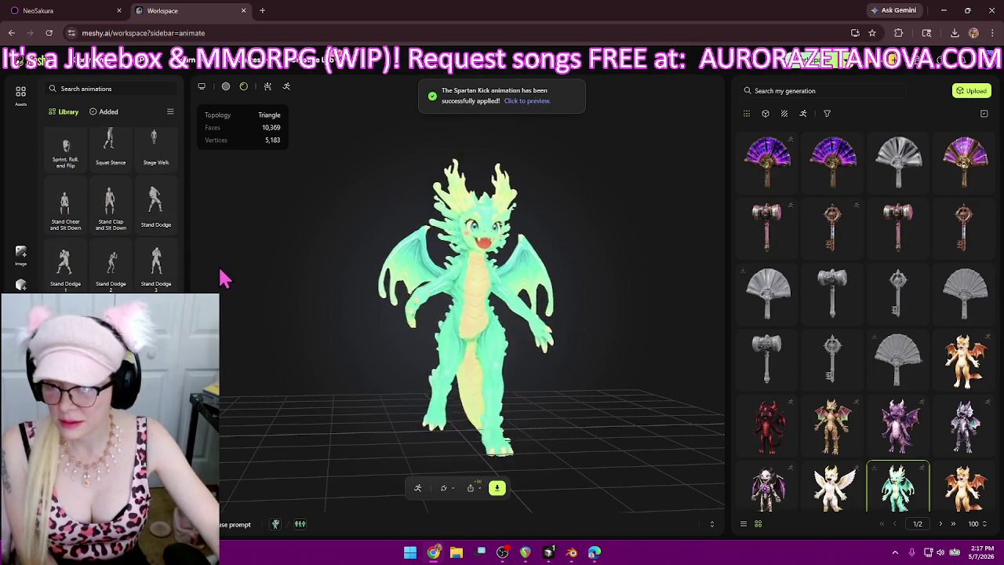
click(65, 223)
click(110, 227)
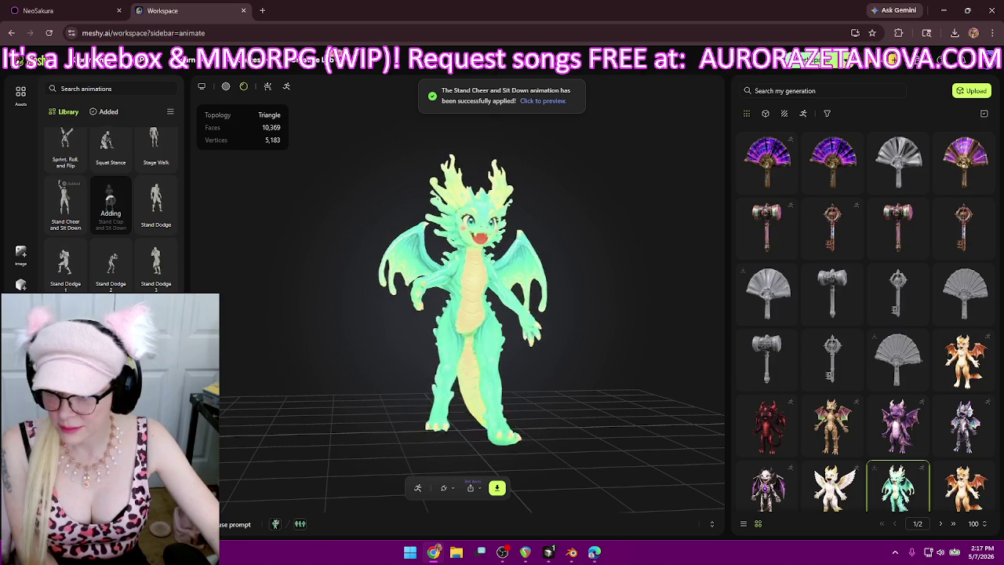
scroll(110, 204, down, 1)
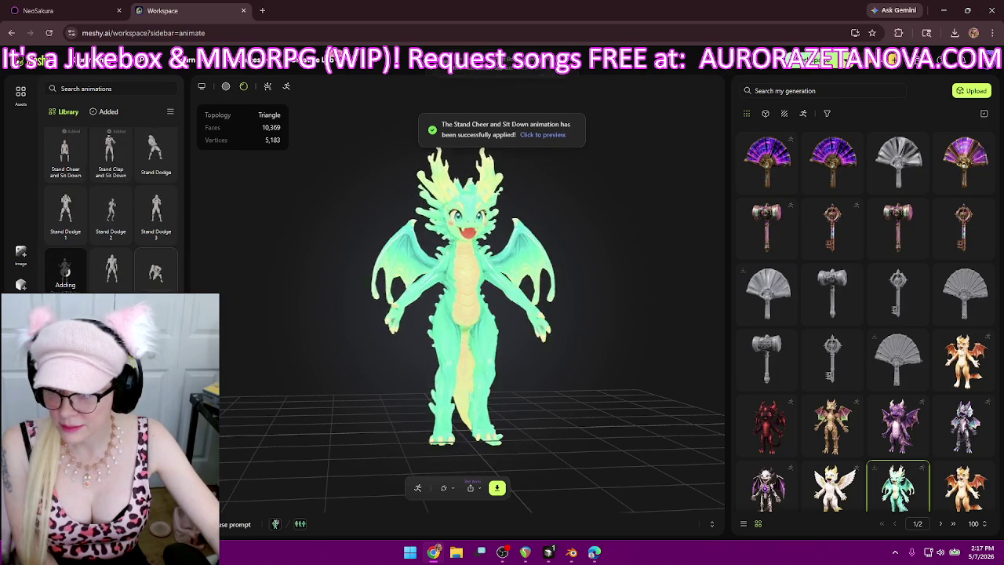
scroll(110, 204, down, 1)
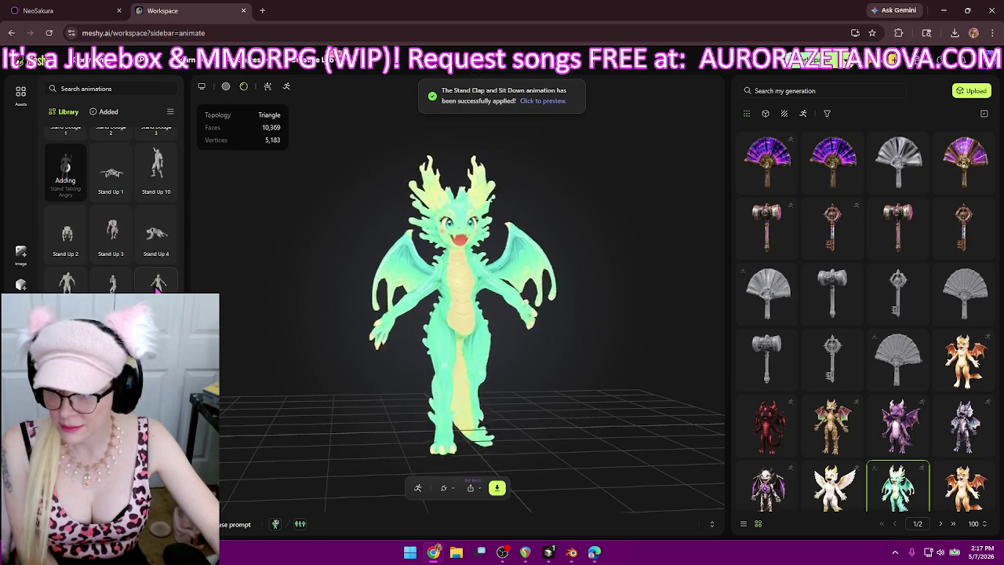
scroll(111, 204, down, 1)
scroll(110, 204, down, 1)
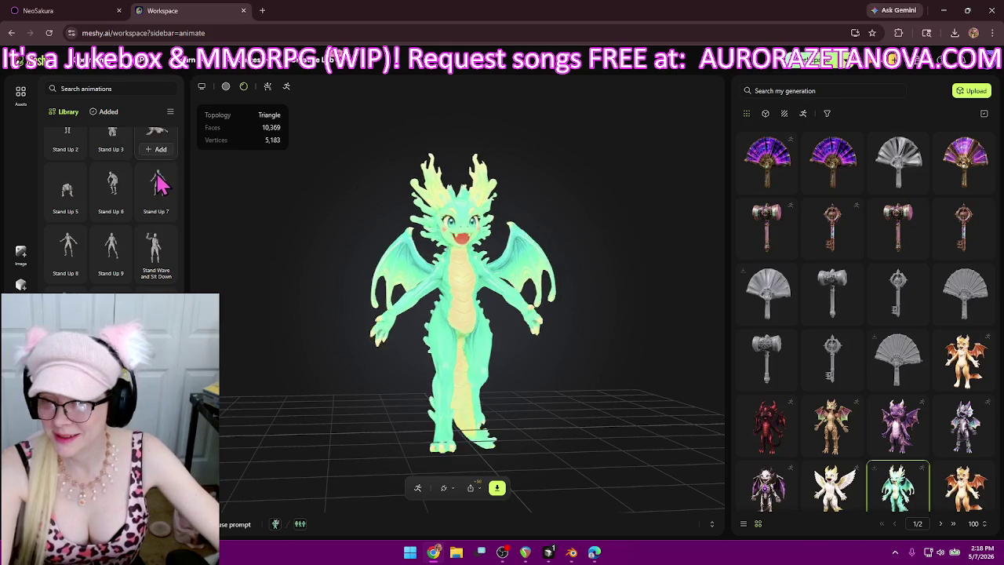
scroll(153, 204, down, 1)
- Export the dragon as one glb file: rigged character, all added animations
click(104, 111)
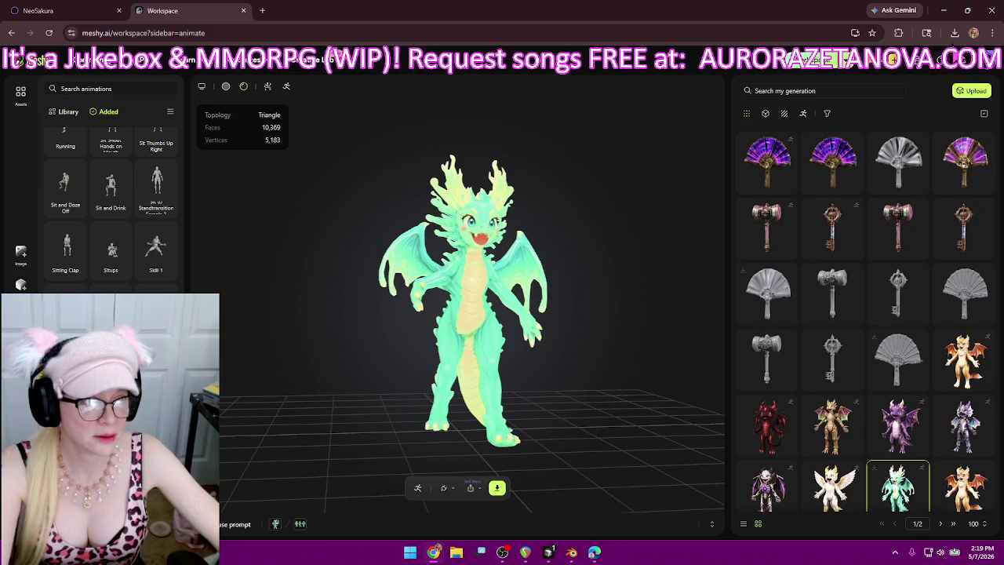
click(956, 33)
click(955, 33)
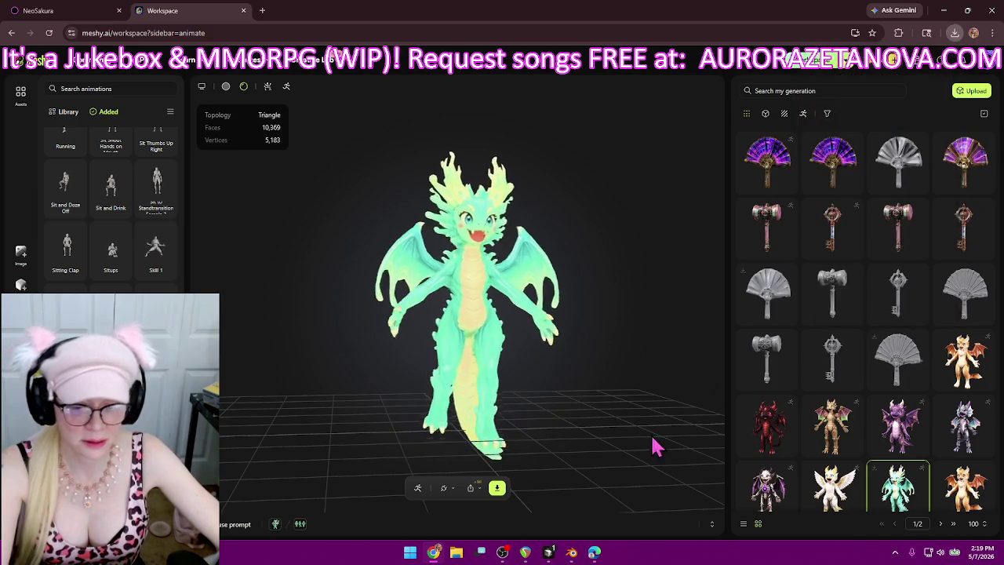
click(497, 487)
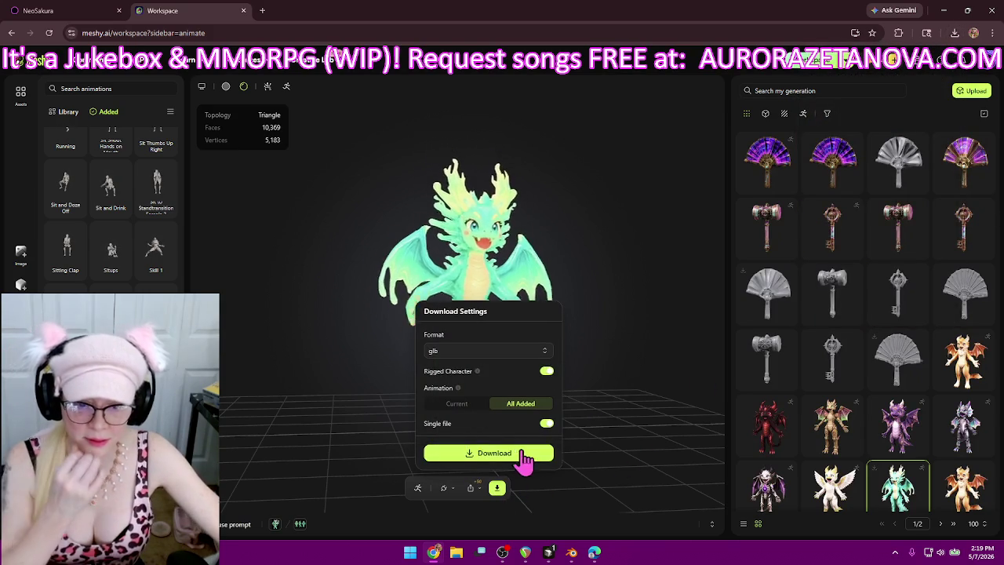
click(540, 453)
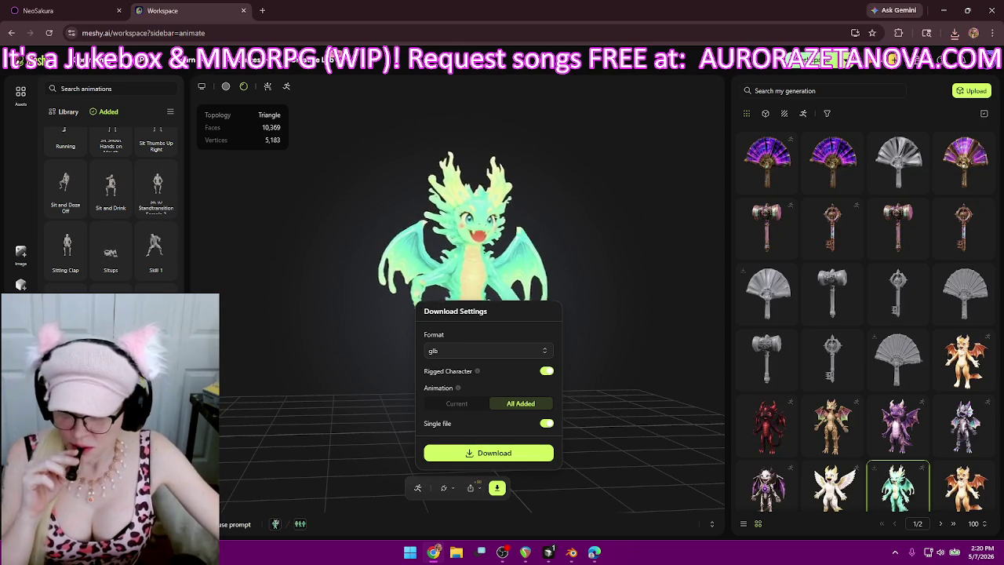
- Close download settings and delete Sit to Stand, Sit and Drink, Sitting Clap, Spartan Kick and other extras
click(249, 418)
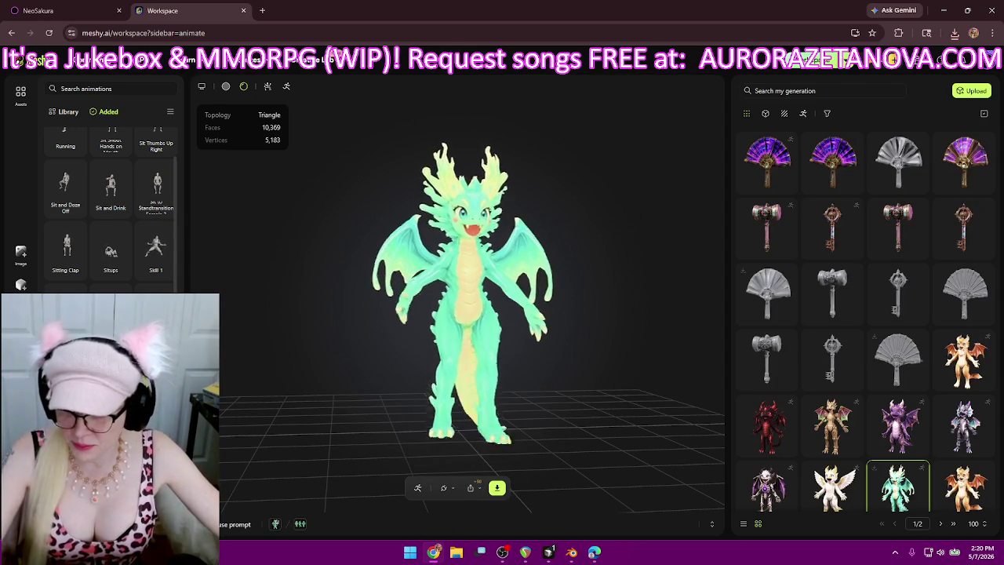
click(151, 210)
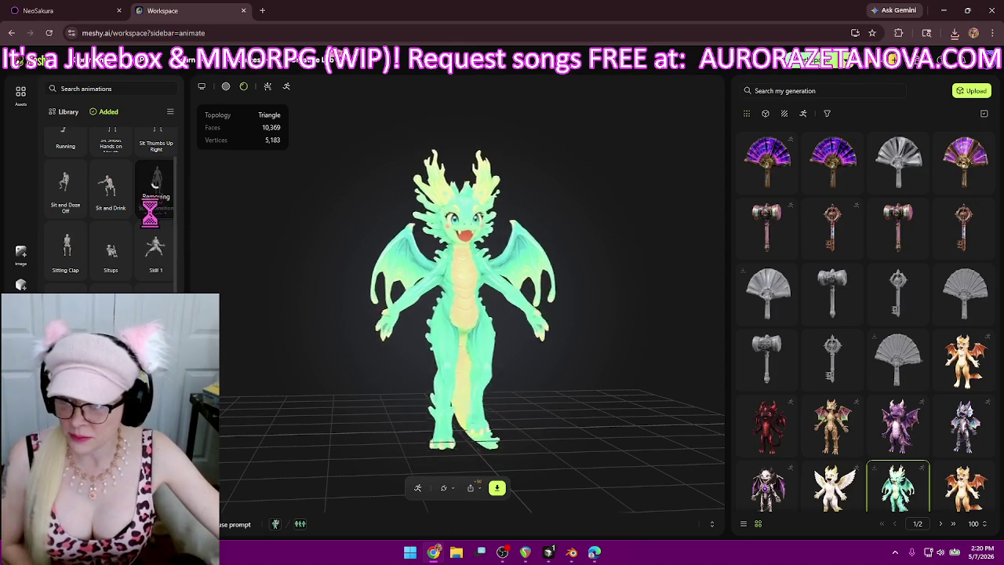
click(123, 208)
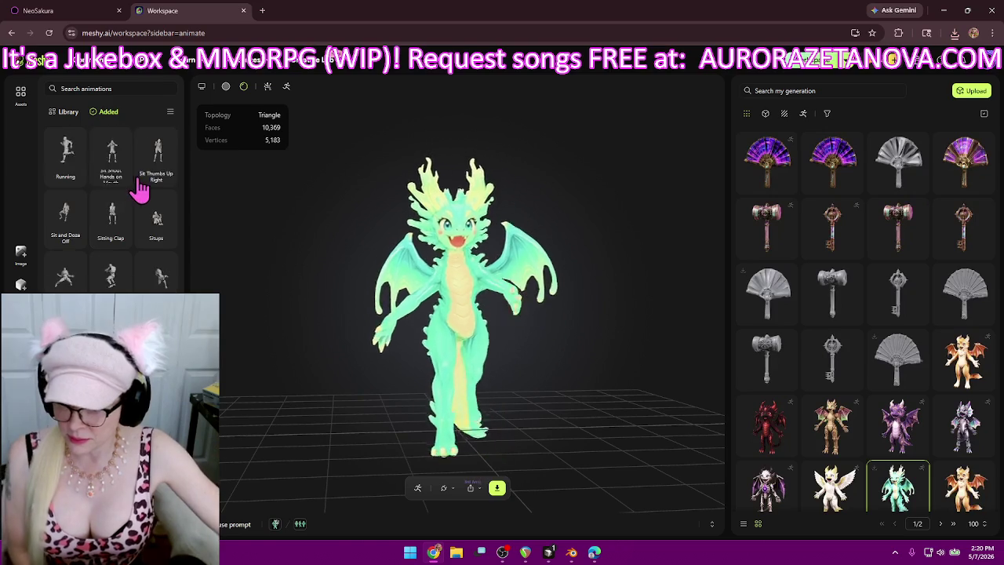
click(122, 178)
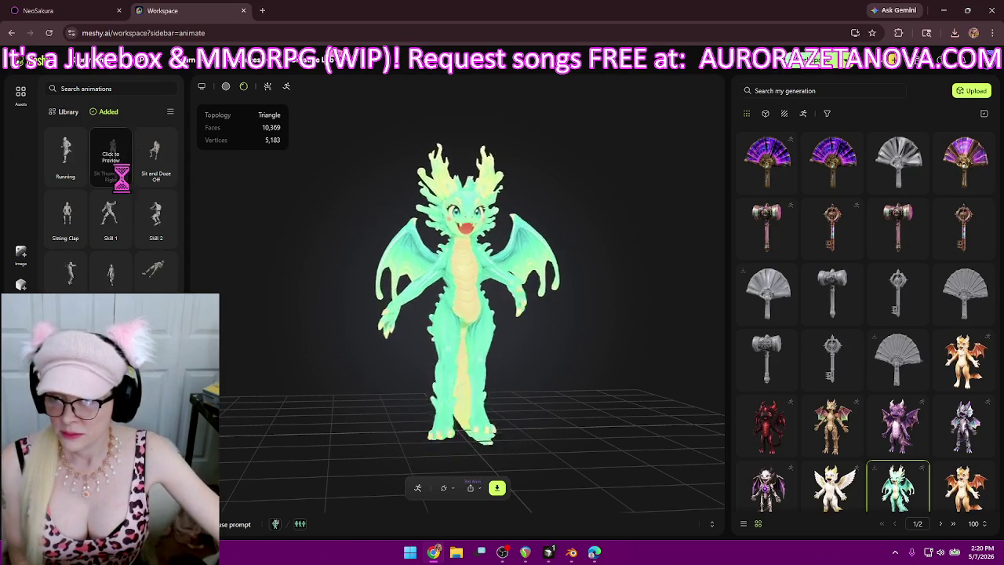
click(121, 176)
click(165, 176)
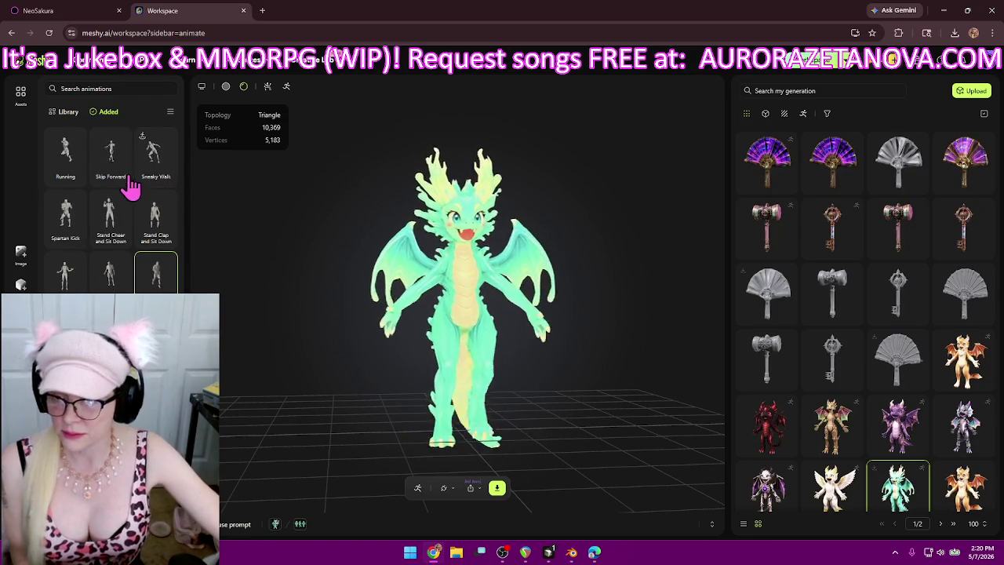
click(97, 137)
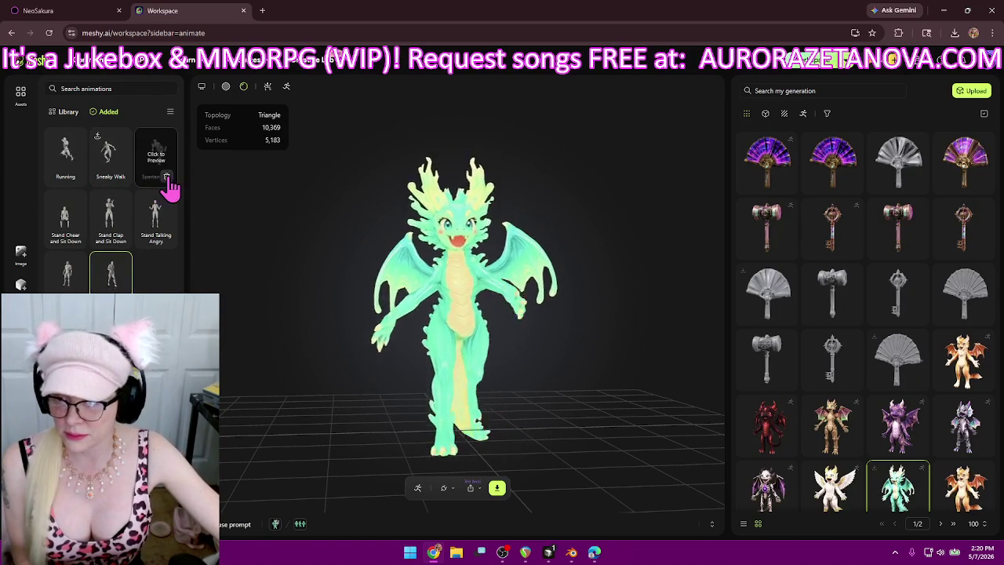
click(124, 184)
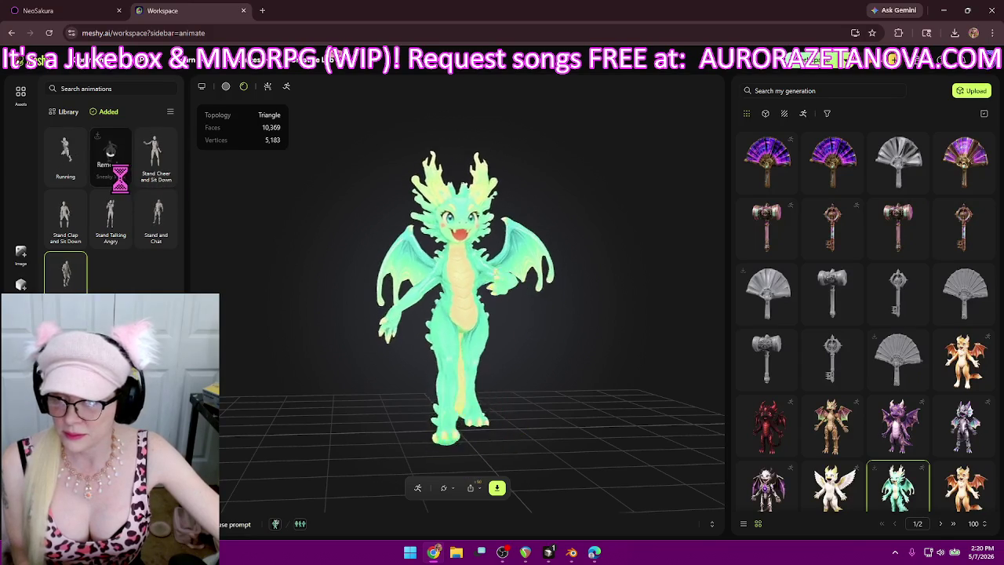
click(166, 178)
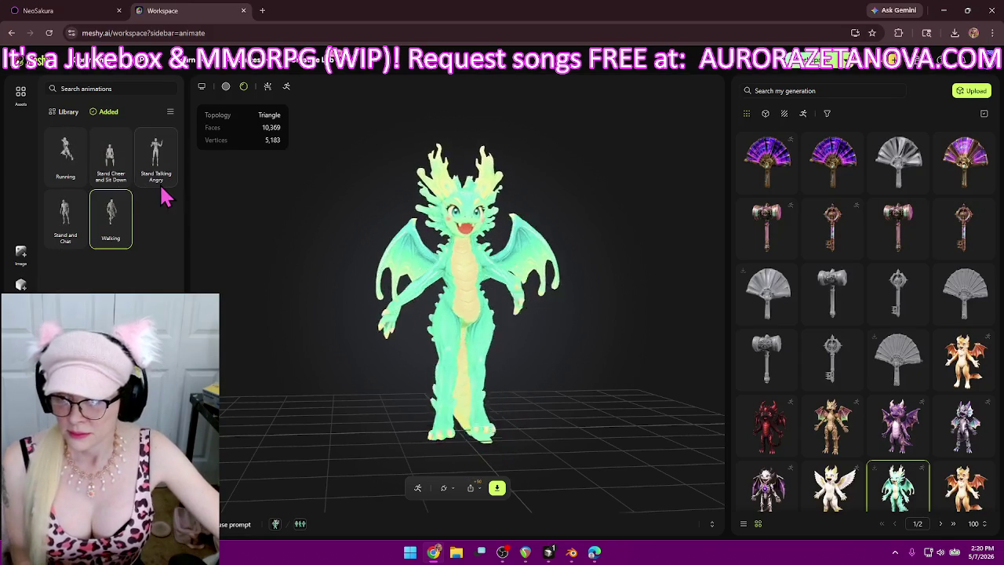
click(124, 185)
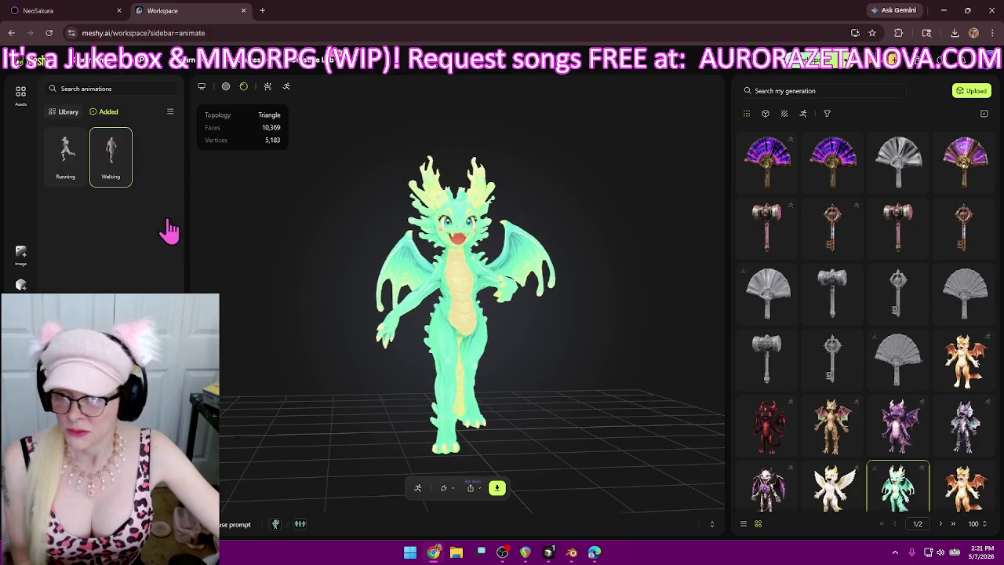
drag(177, 139, 177, 361)
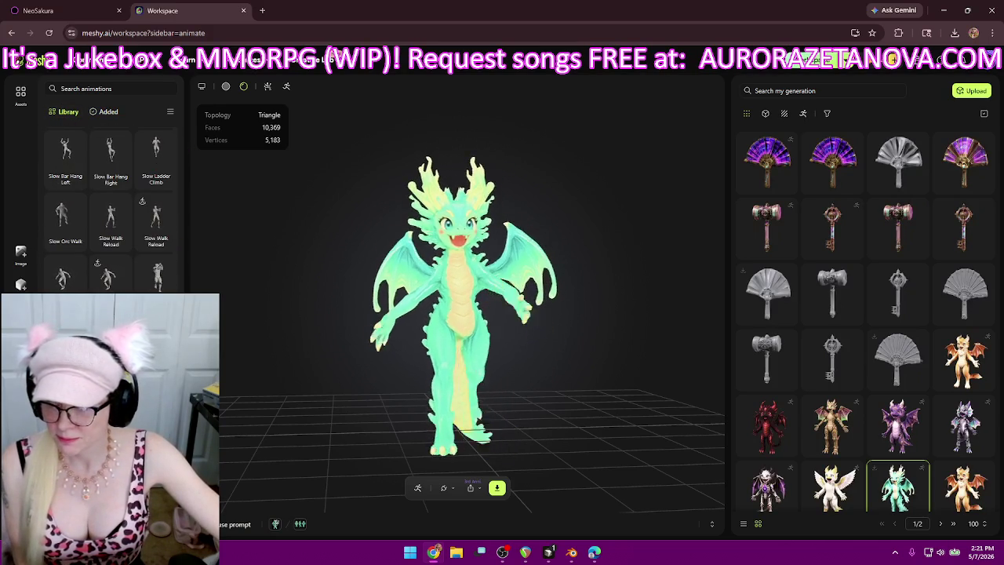
- Add the Stand and Drink and Stand on Pole and Balance animations
scroll(110, 188, down, 3)
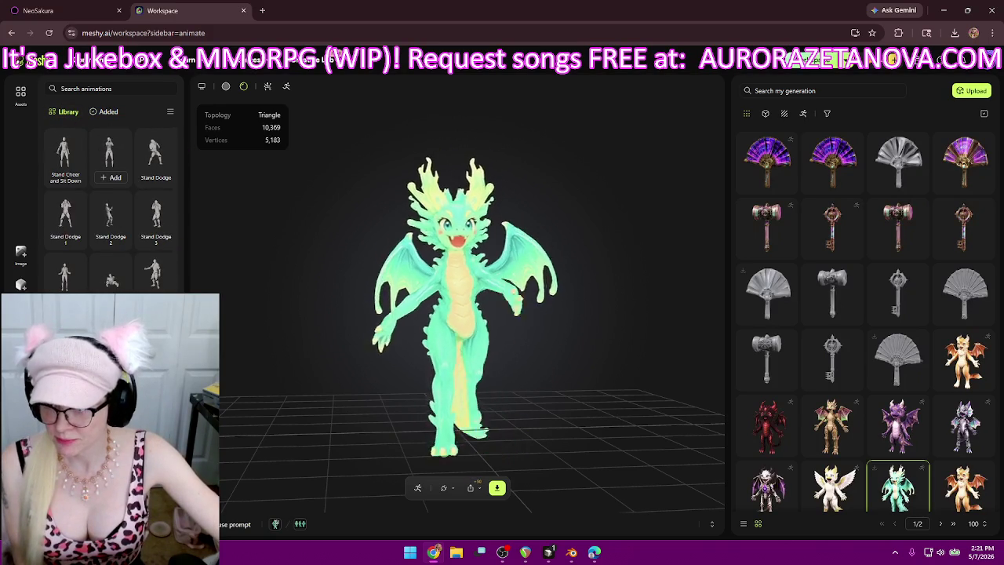
scroll(110, 160, down, 2)
scroll(65, 157, down, 2)
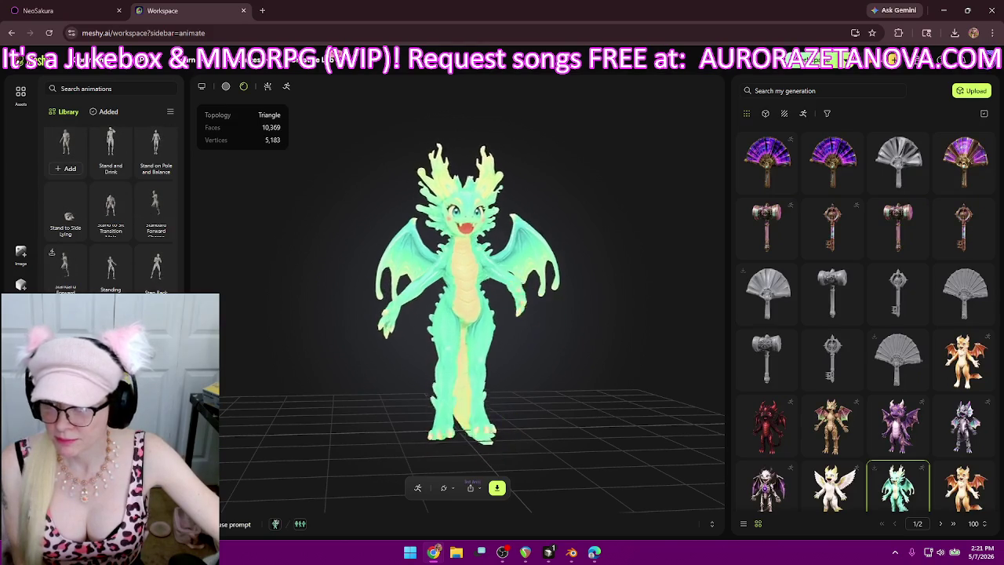
click(106, 163)
click(159, 161)
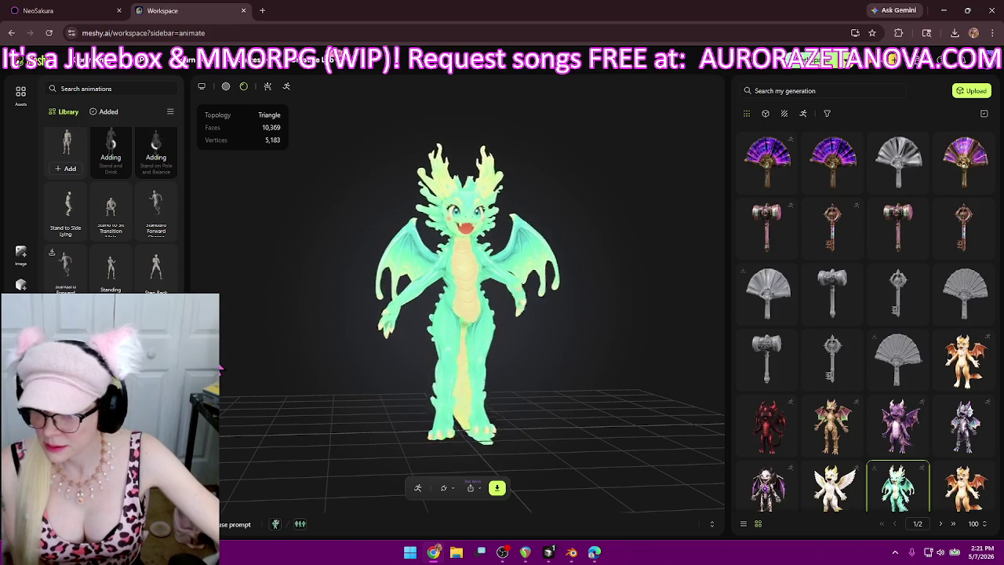
- Add Stylish Walk, Superlove Pop Dance, Swim Forward and Swim Idle animations
scroll(110, 157, down, 3)
scroll(111, 157, down, 3)
scroll(111, 157, down, 3)
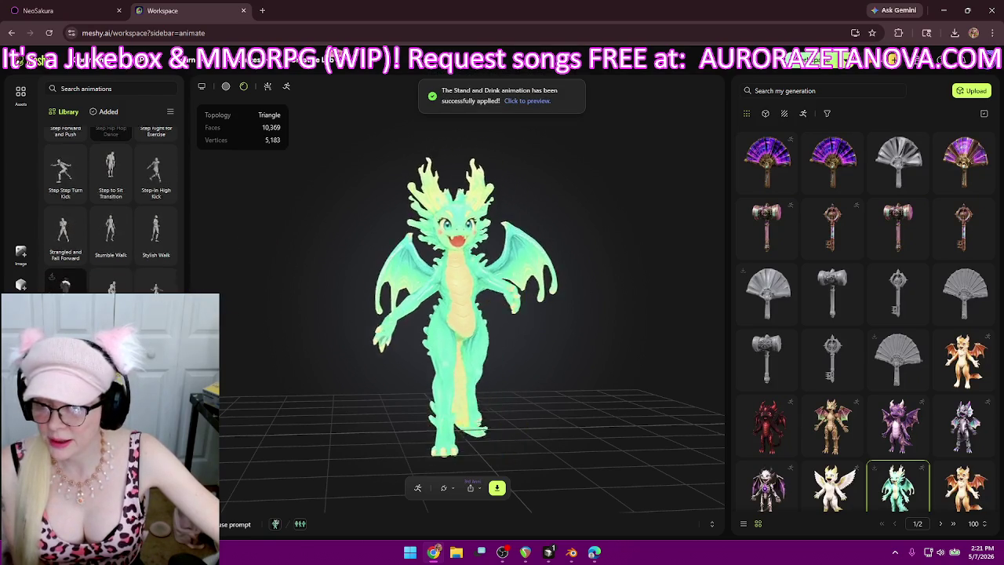
click(156, 243)
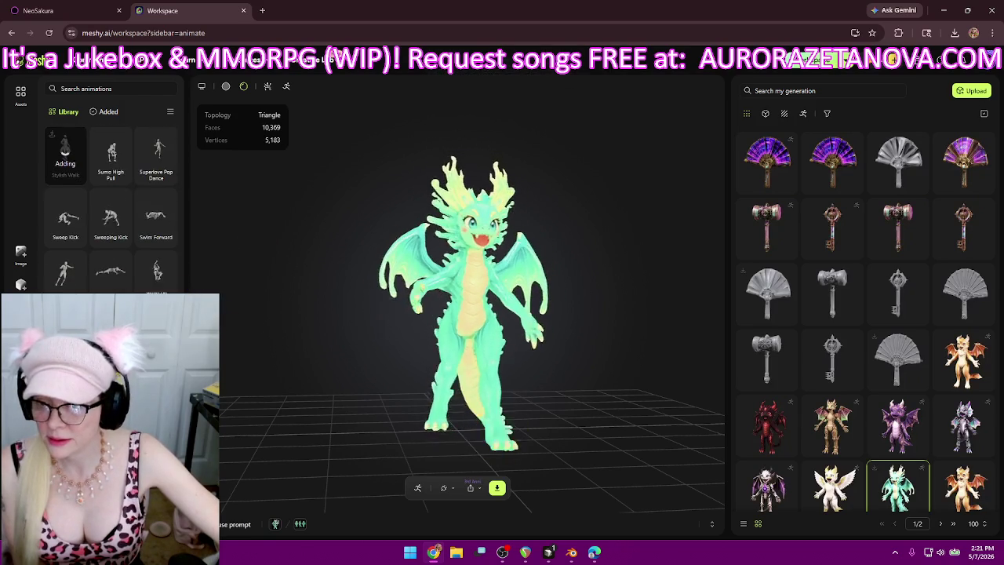
click(157, 182)
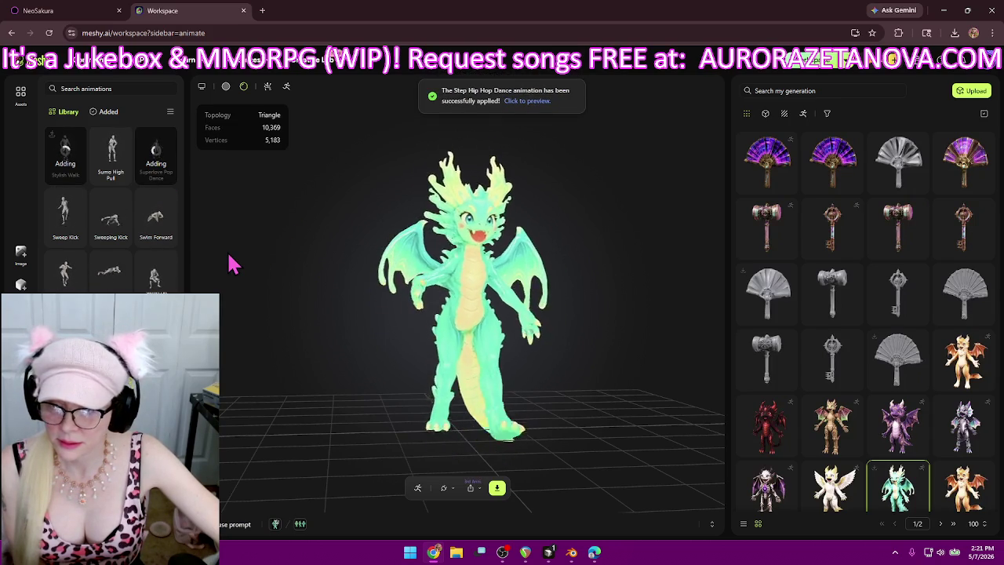
click(157, 235)
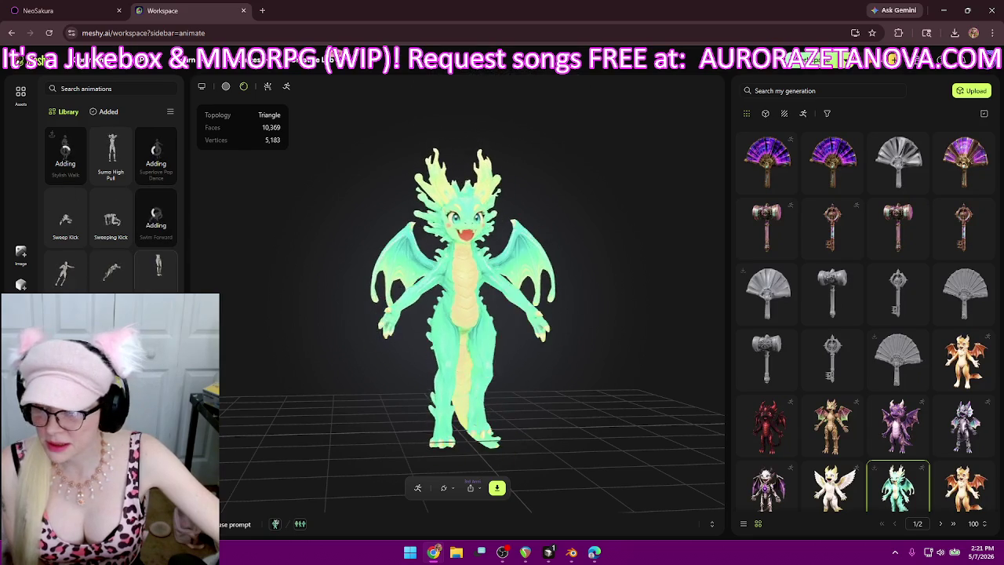
click(65, 271)
scroll(111, 212, down, 3)
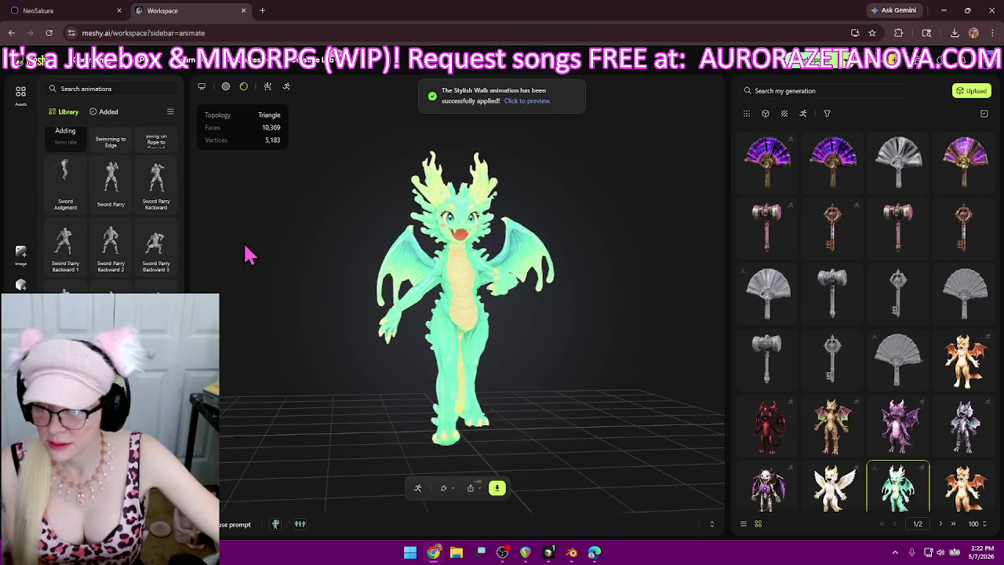
- Add Talk Passionately, Talk with Hands Open, Talk with Left Hand Raised and Talk with Left Hand on Hip
scroll(161, 251, down, 1)
scroll(161, 253, down, 1)
scroll(162, 256, down, 1)
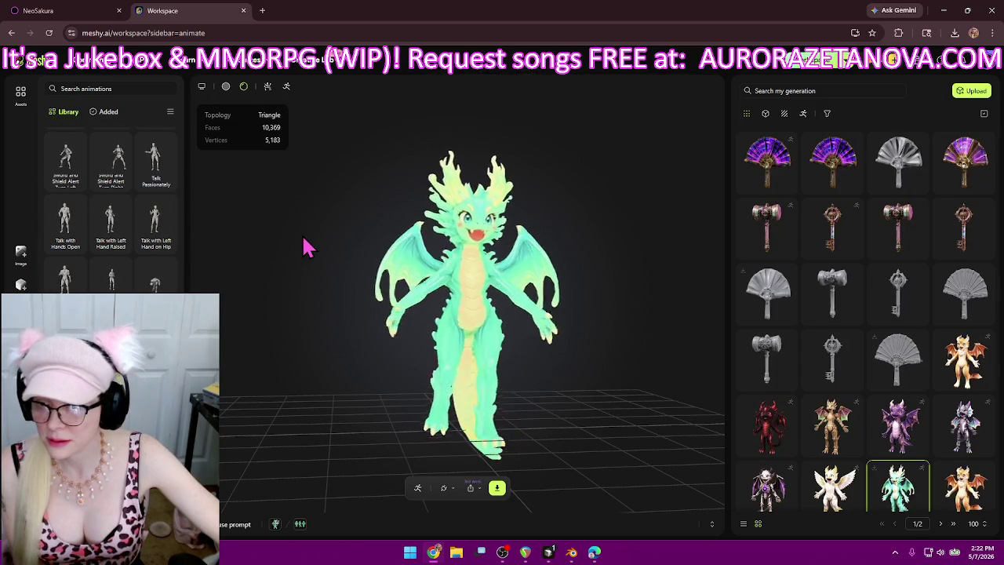
mouse_move(155, 156)
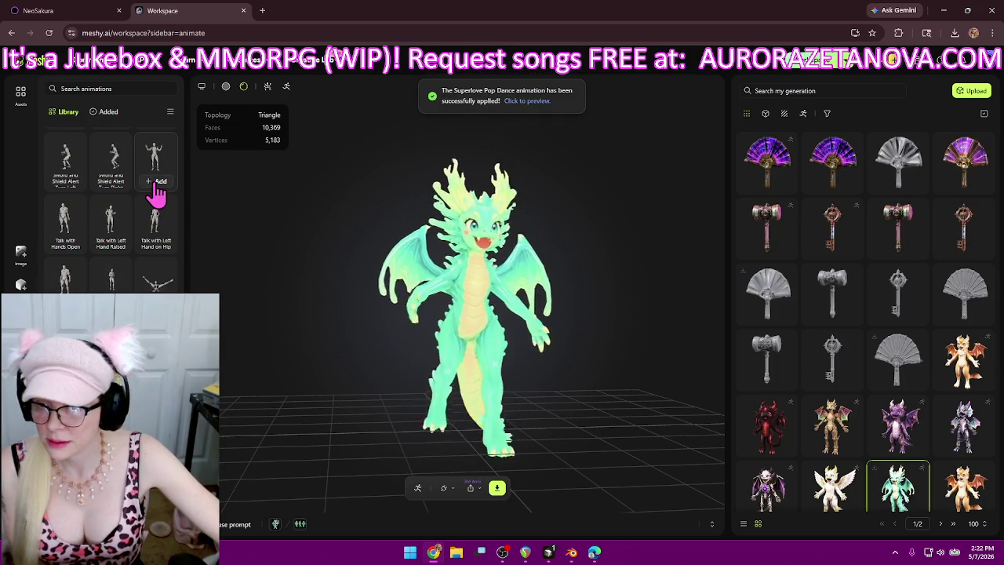
click(156, 181)
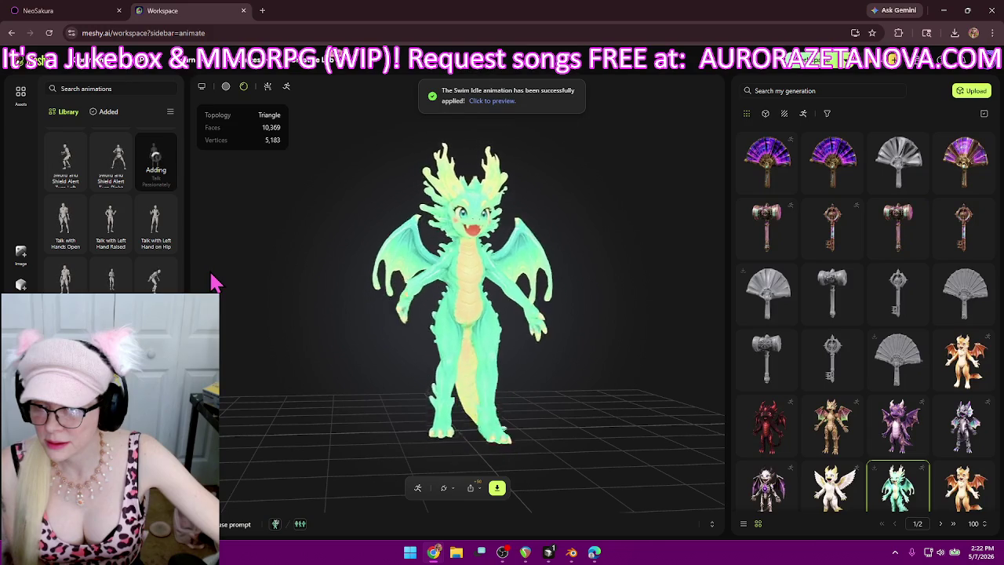
click(60, 242)
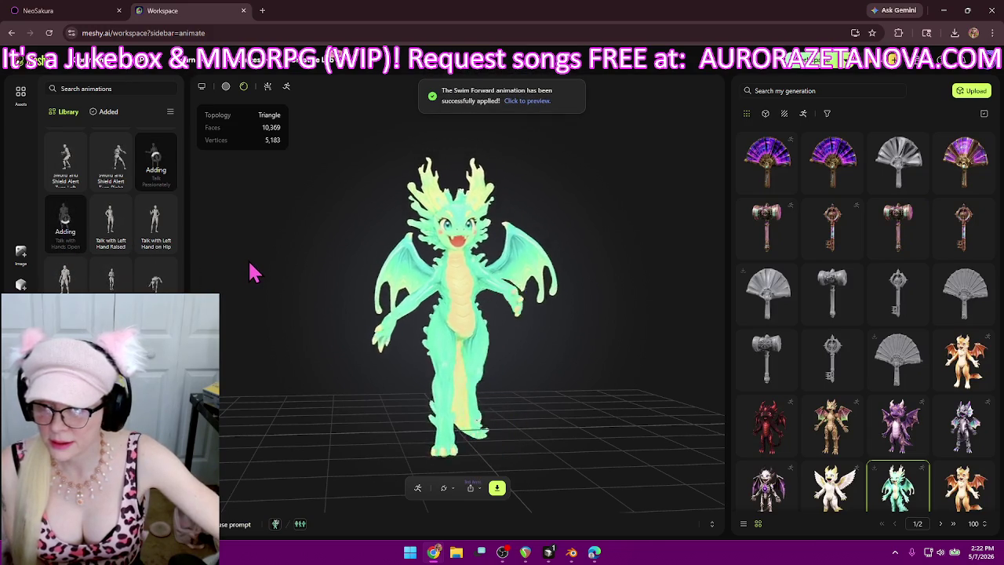
click(109, 249)
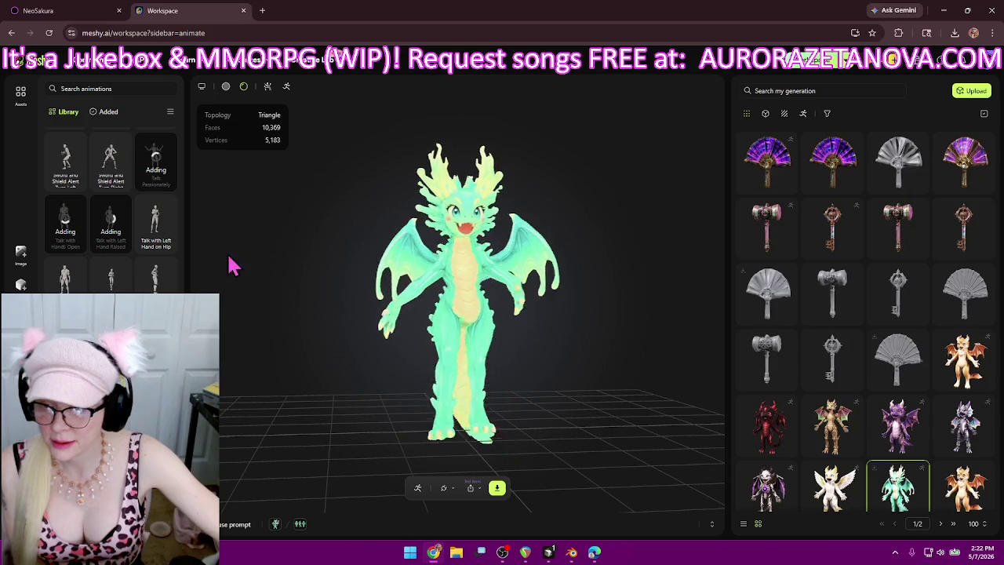
click(162, 244)
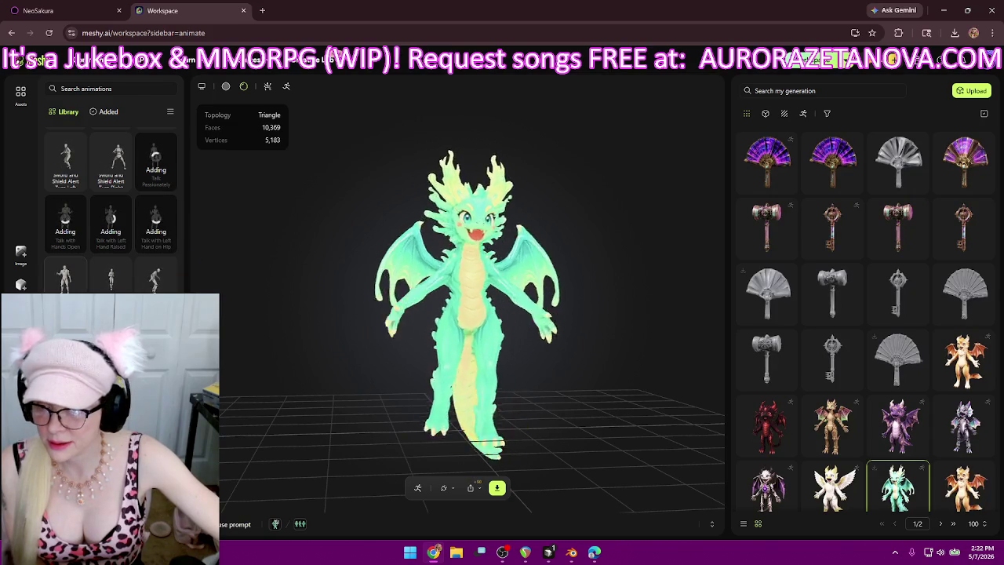
- Add the Thomas Flair to Jump Up, Torch Look Around and Victory animations
scroll(110, 208, down, 2)
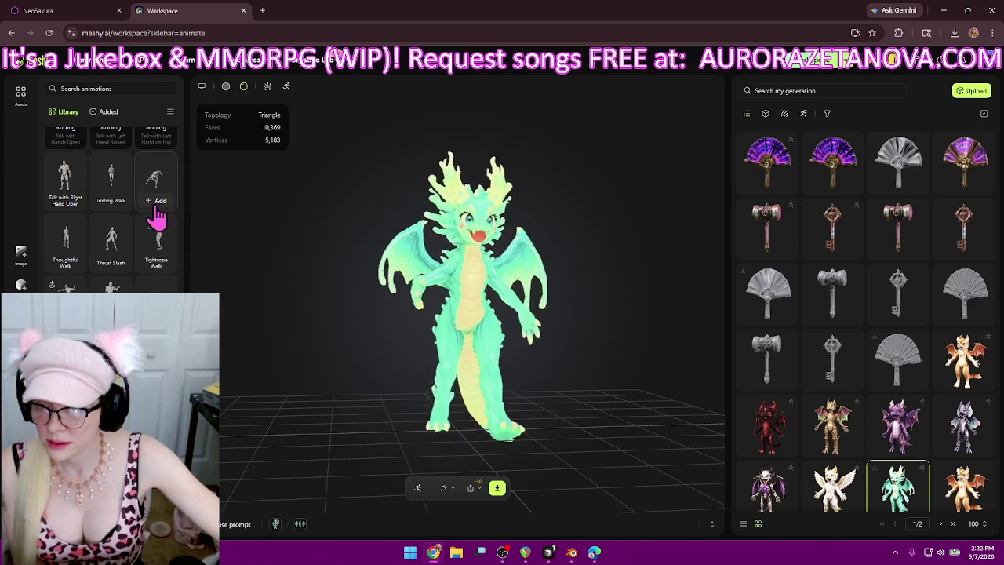
click(156, 180)
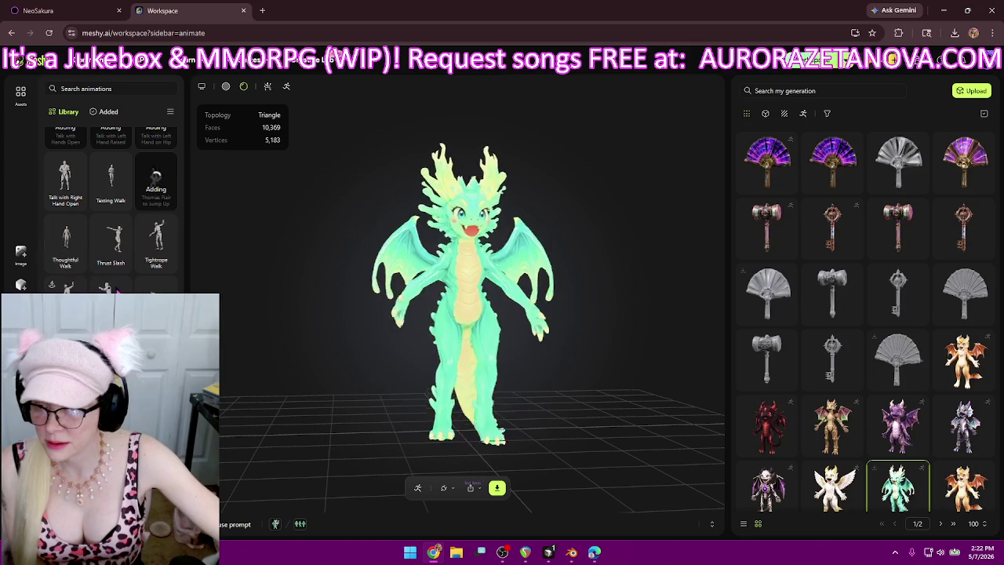
scroll(116, 291, down, 1)
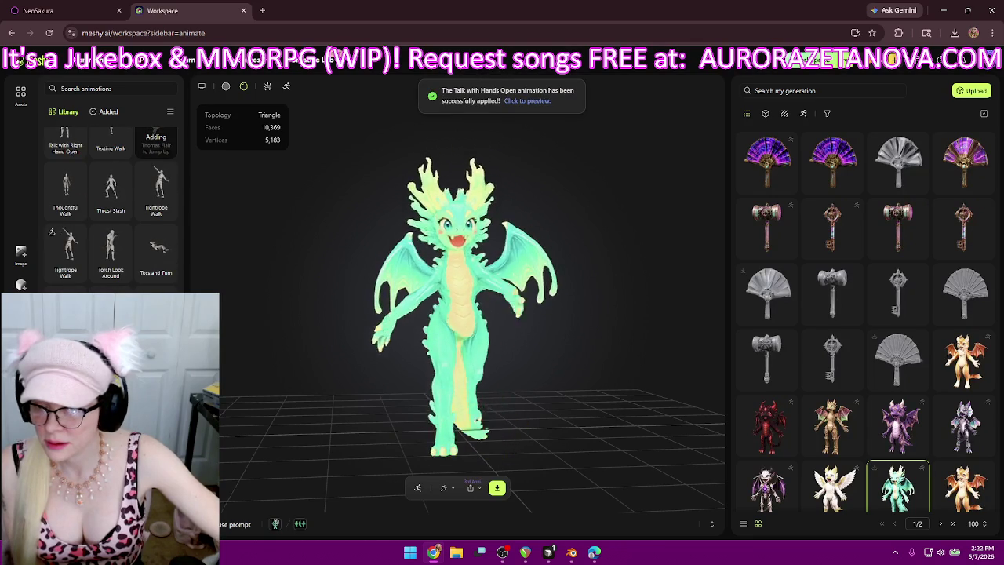
scroll(111, 204, down, 1)
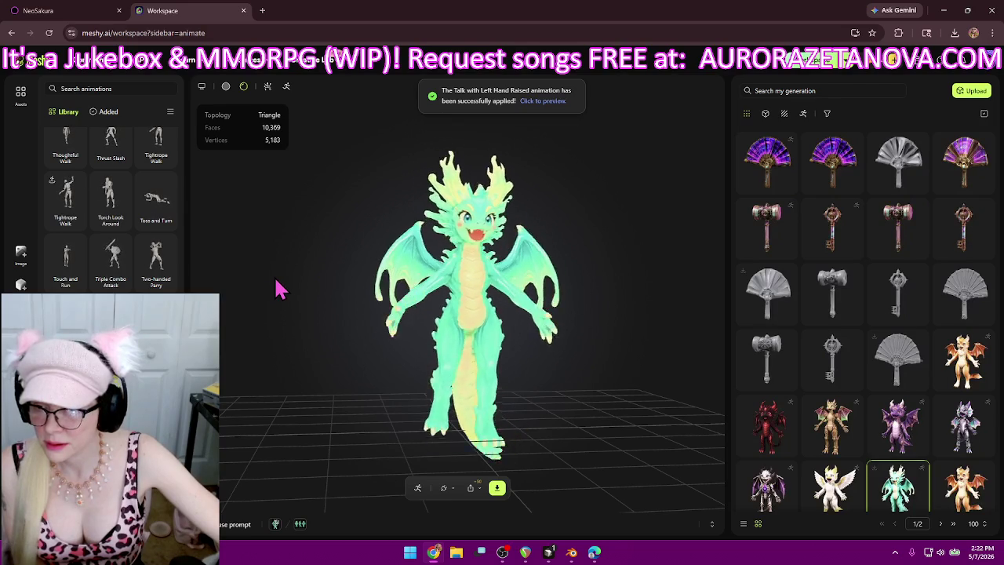
mouse_move(111, 200)
click(114, 222)
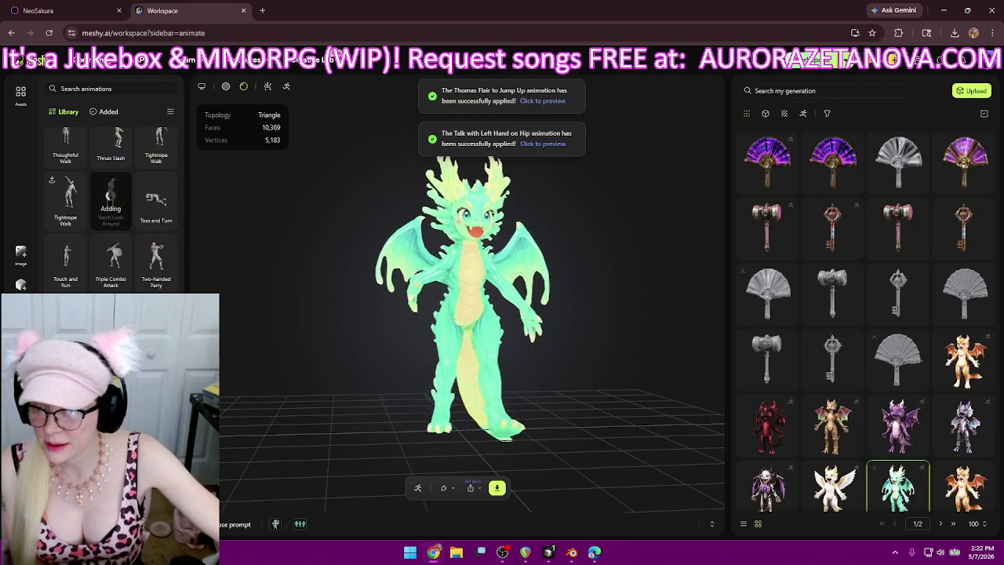
scroll(111, 208, down, 2)
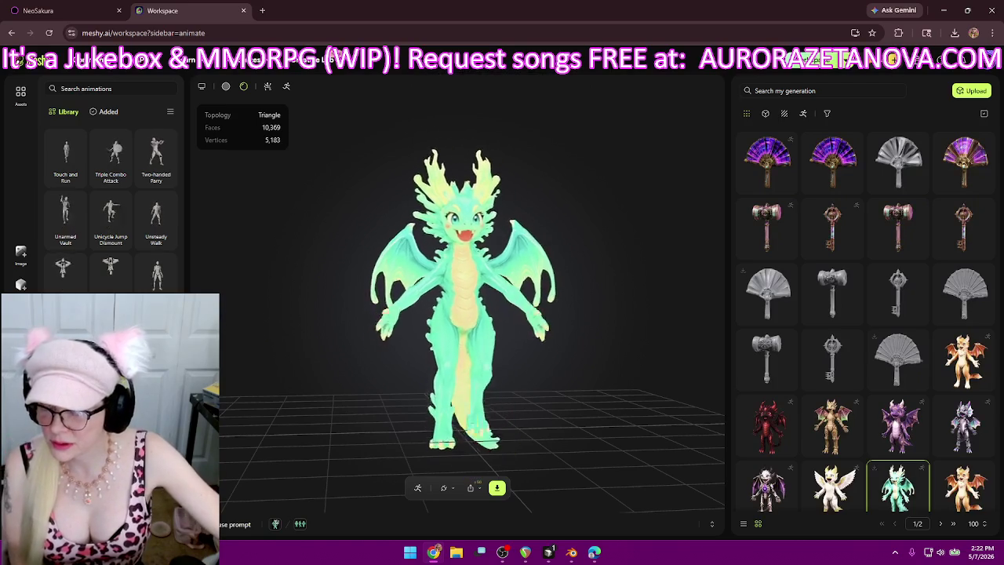
scroll(155, 253, down, 2)
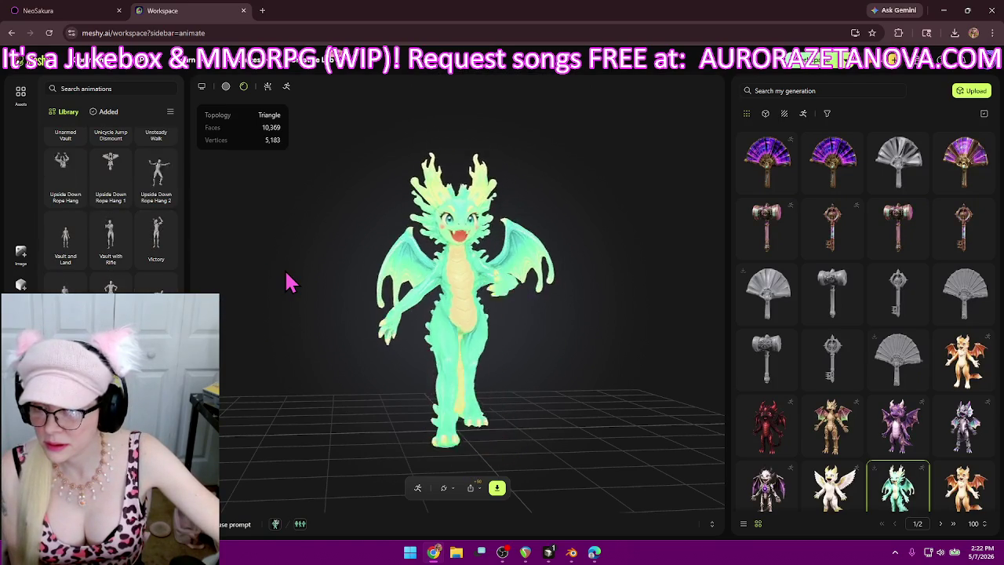
click(155, 261)
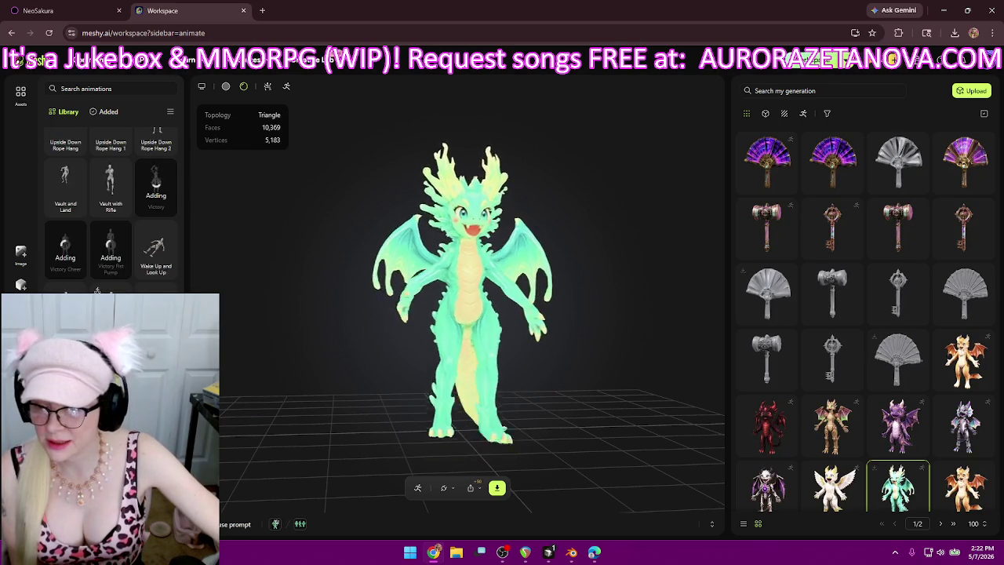
- Add Walking 2 near the end of the library and open the dragon's download settings
scroll(157, 361, down, 1)
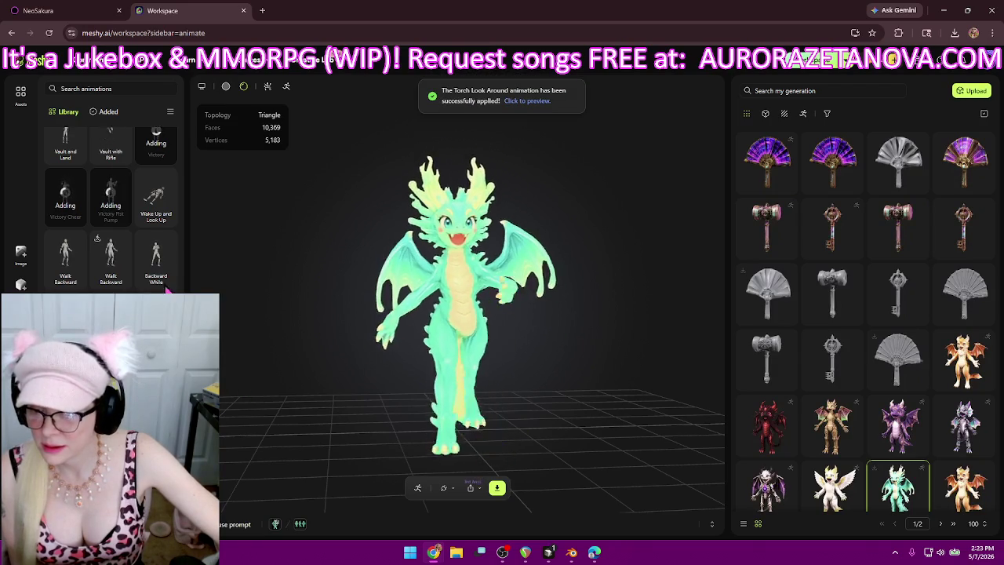
scroll(157, 369, down, 3)
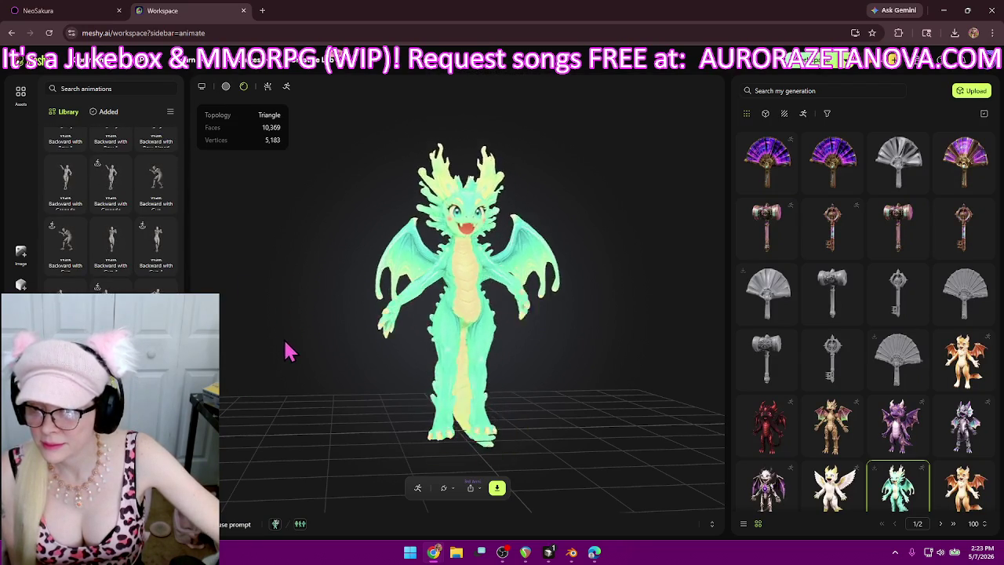
scroll(177, 276, down, 10)
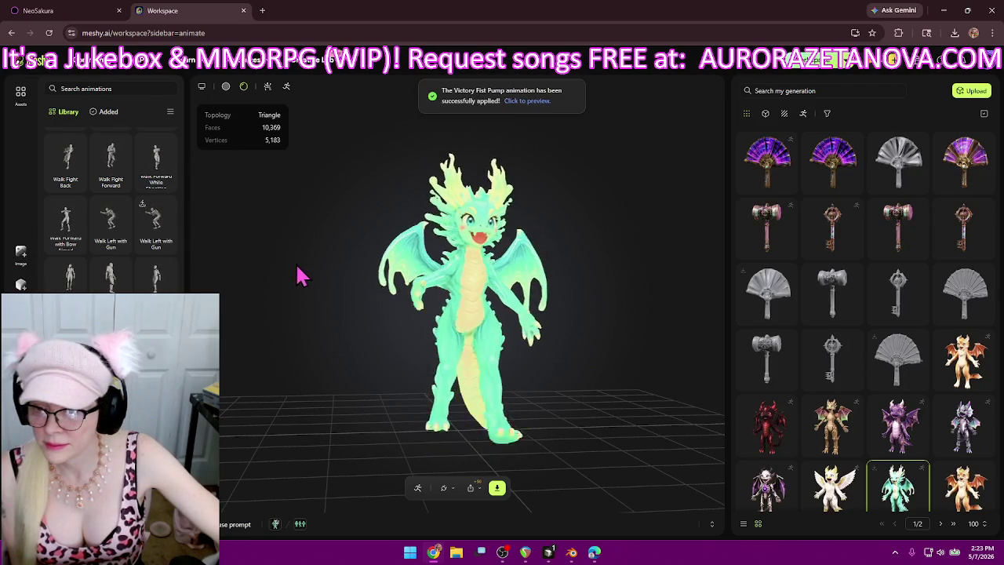
scroll(165, 223, down, 1)
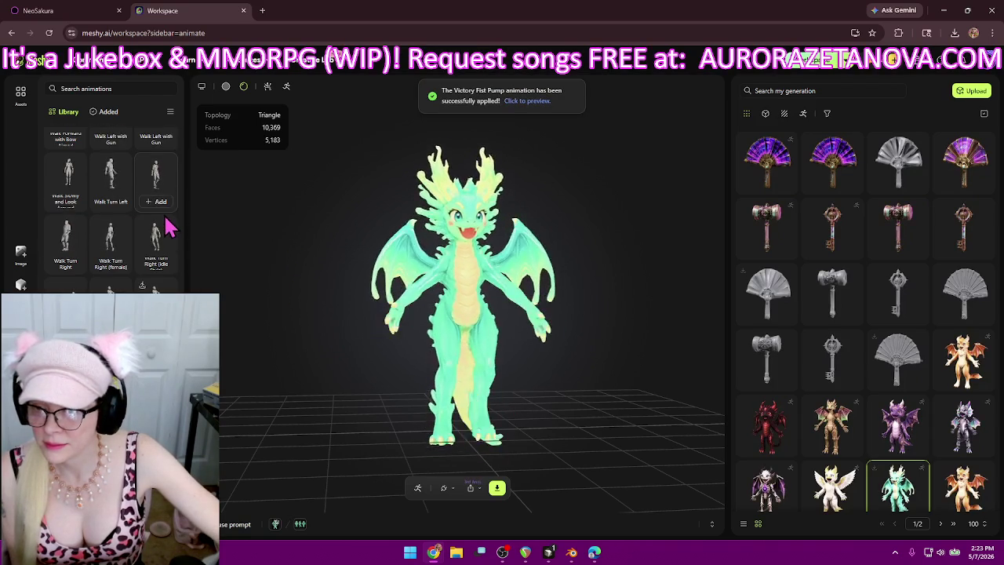
scroll(167, 226, down, 1)
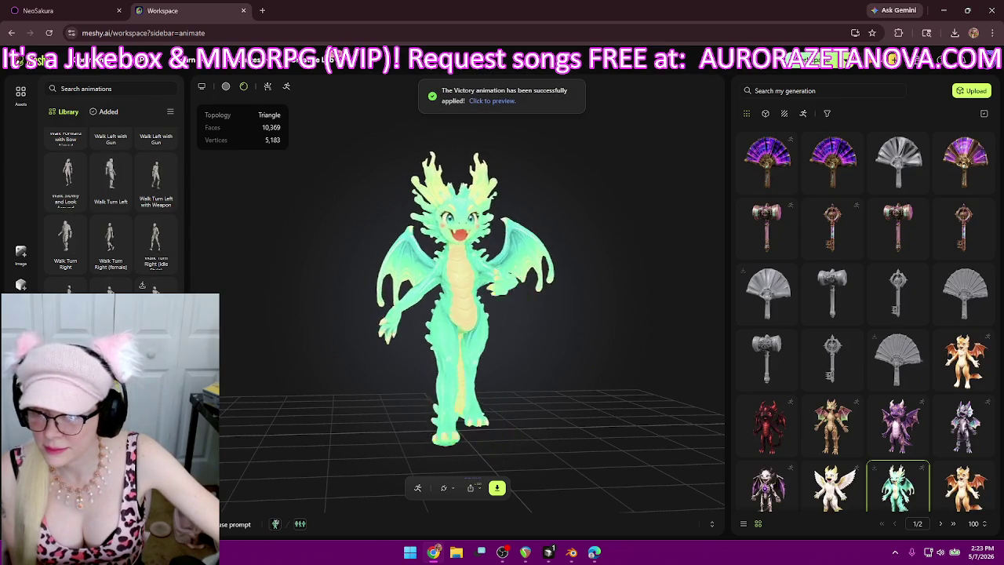
click(142, 285)
scroll(144, 265, down, 2)
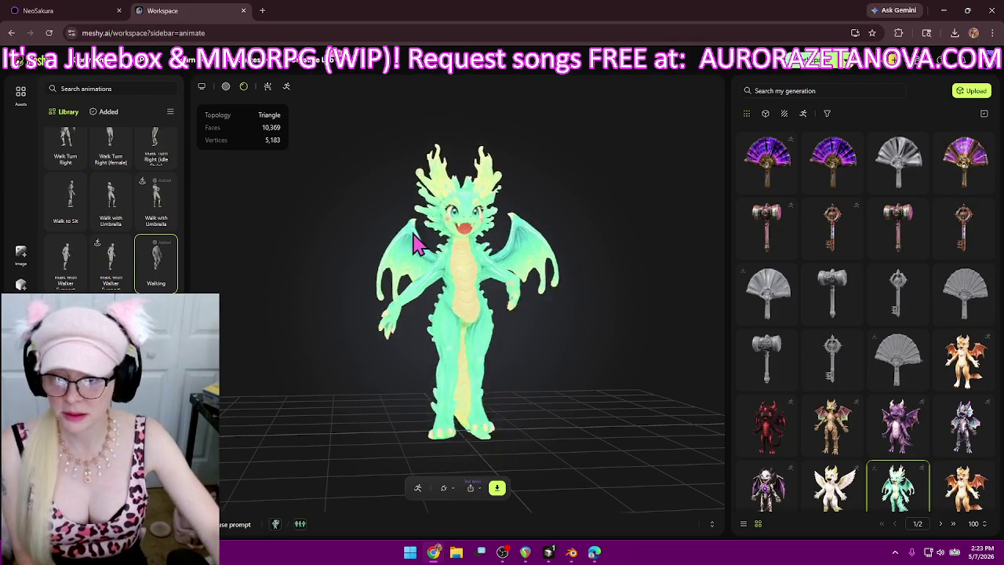
click(497, 490)
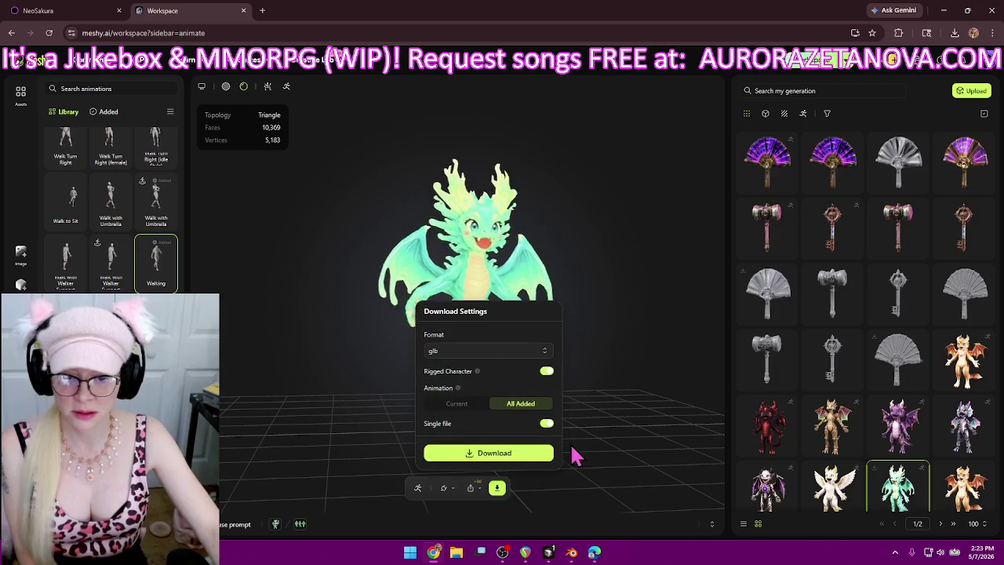
- Download the rigged dragon with all added animations as one glb, then close the settings
click(538, 455)
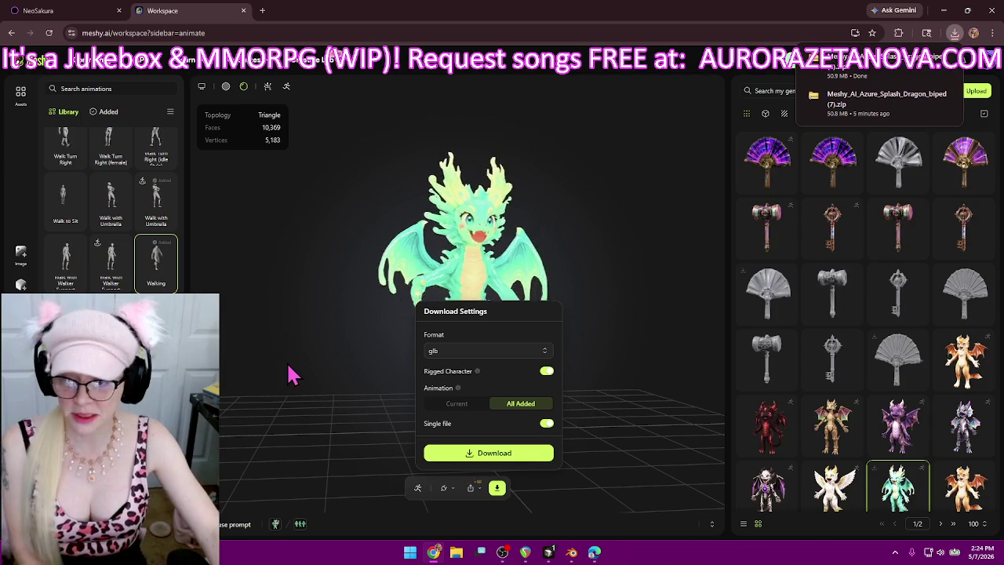
click(292, 412)
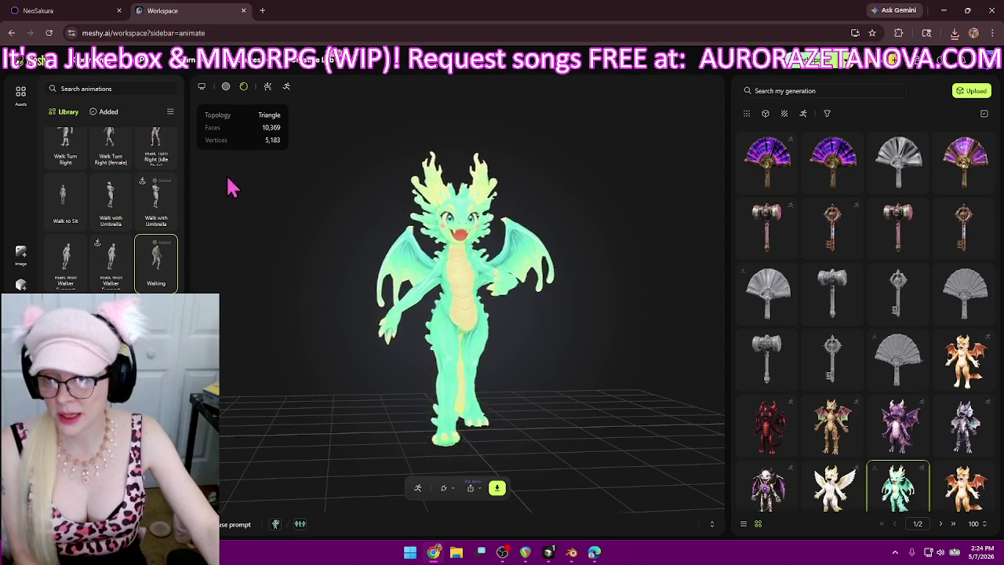
- In the Added list, delete Swim Idle, Swim Forward, Superlove Pop Dance and the Talk animations
click(108, 112)
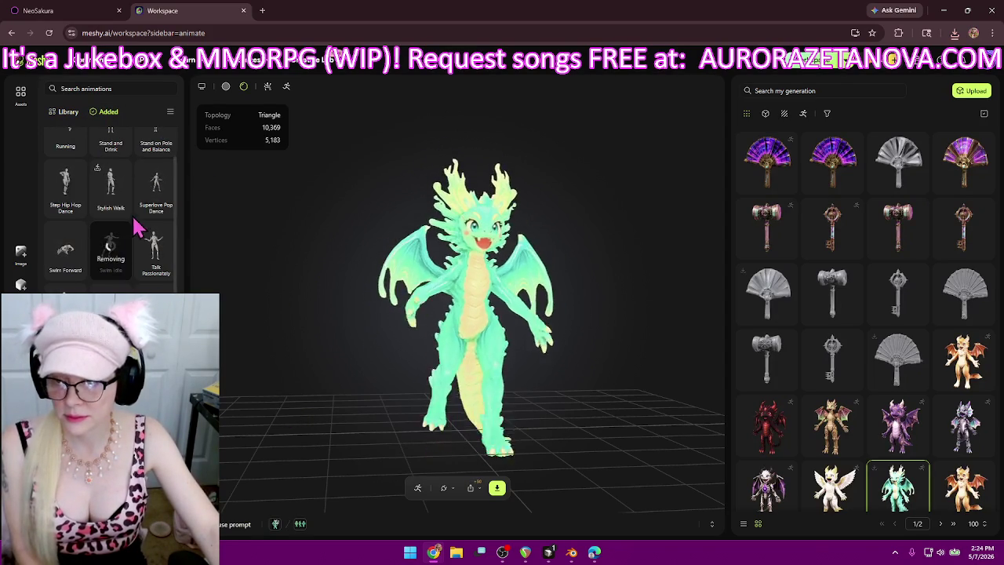
scroll(76, 225, up, 1)
click(76, 237)
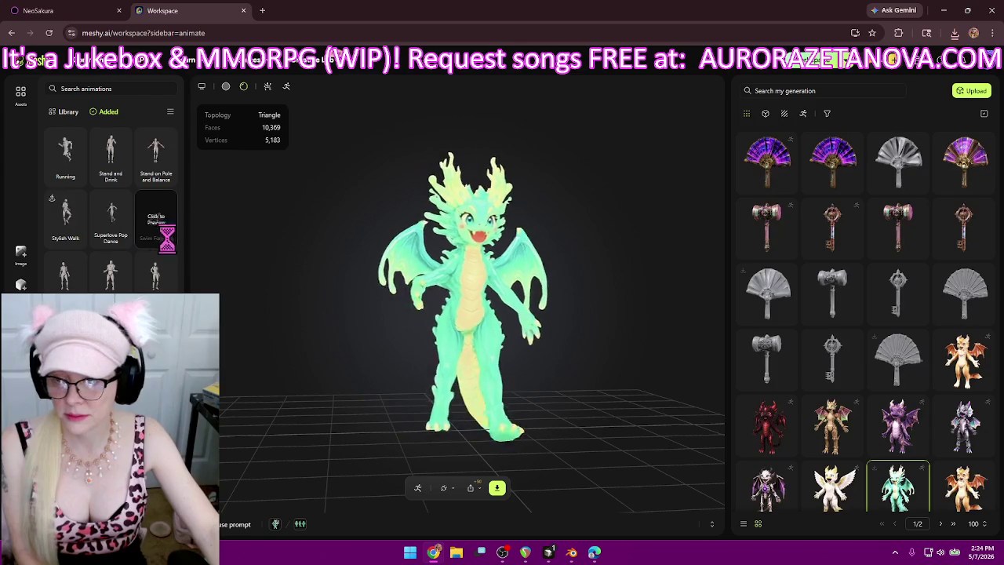
click(76, 237)
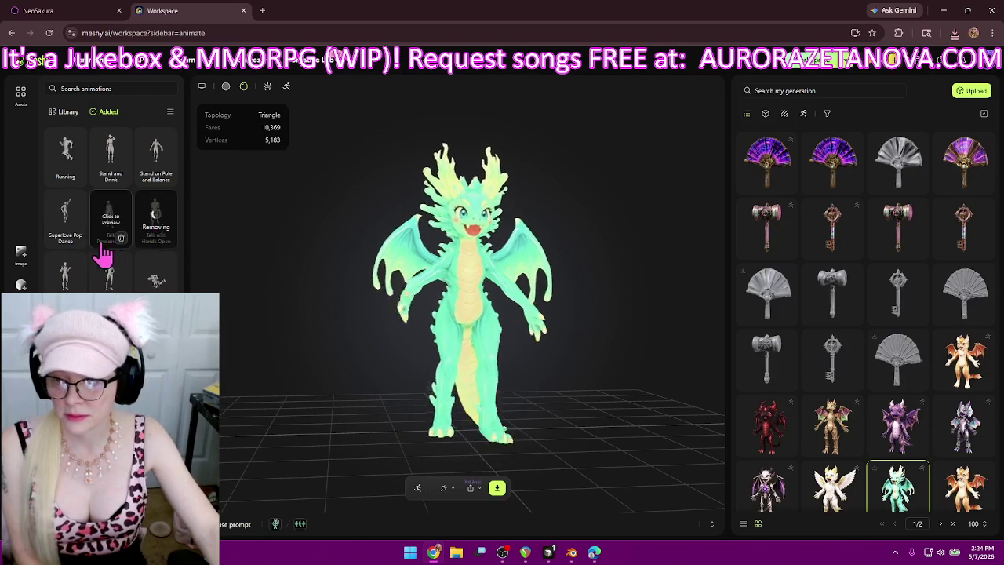
click(77, 239)
click(77, 239)
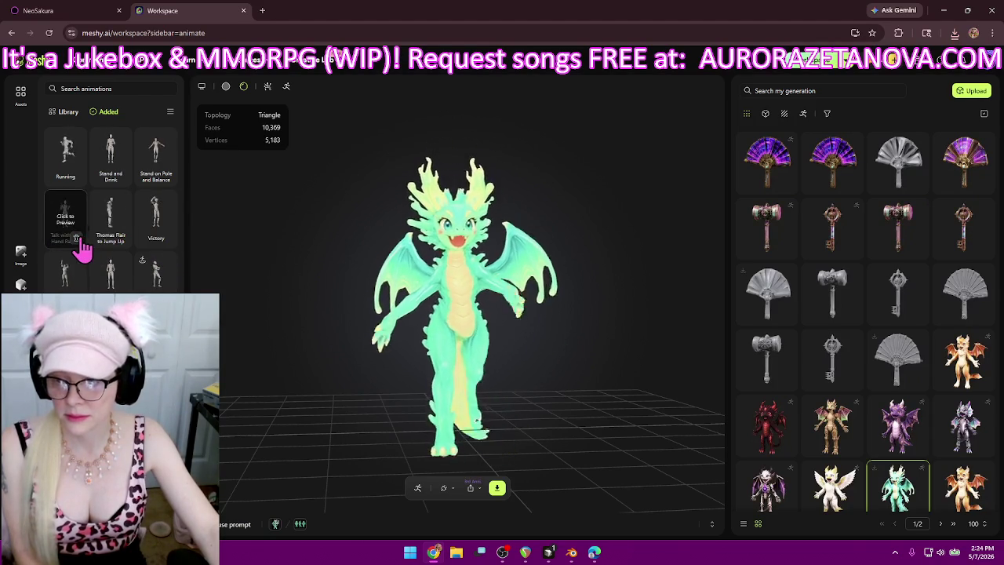
click(76, 238)
click(74, 240)
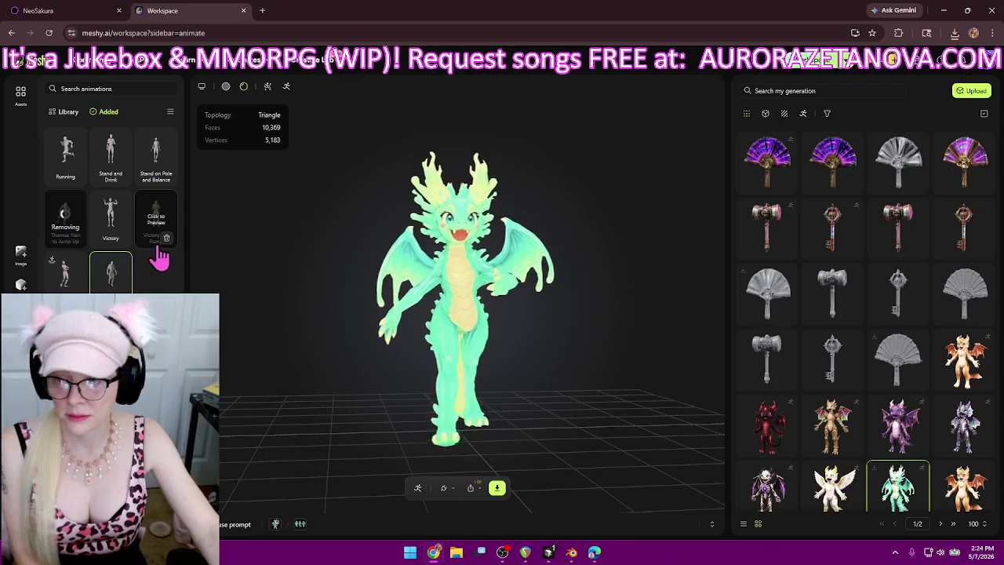
- Delete Stand and Drink, Stand on Pole and Balance and Victory Fist Pump, then return to the Library
click(122, 178)
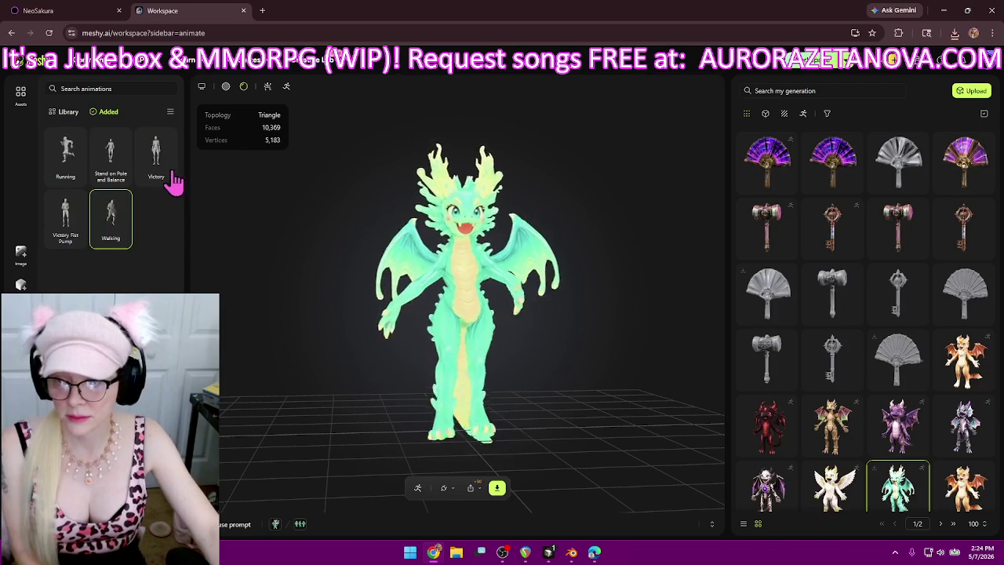
click(121, 176)
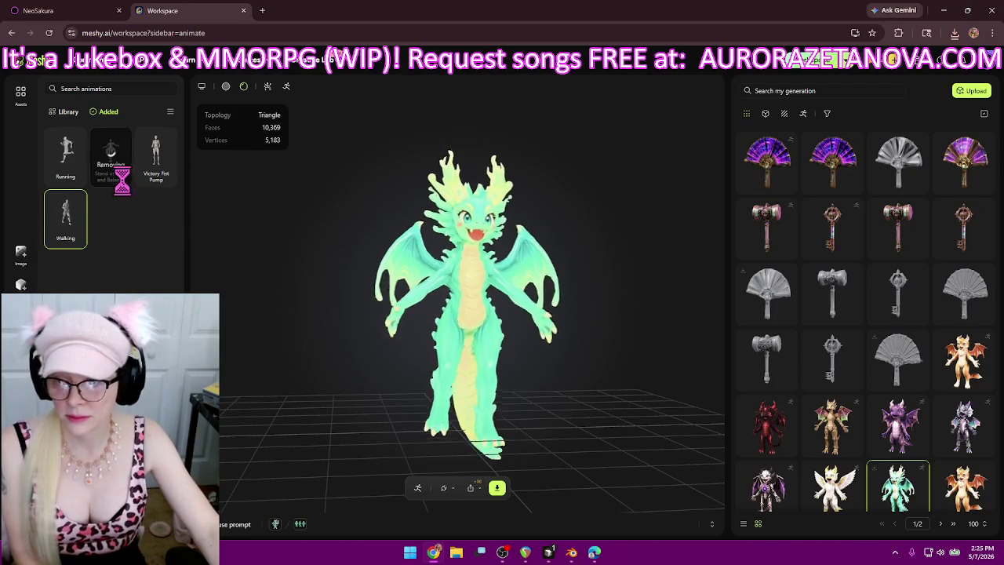
click(125, 175)
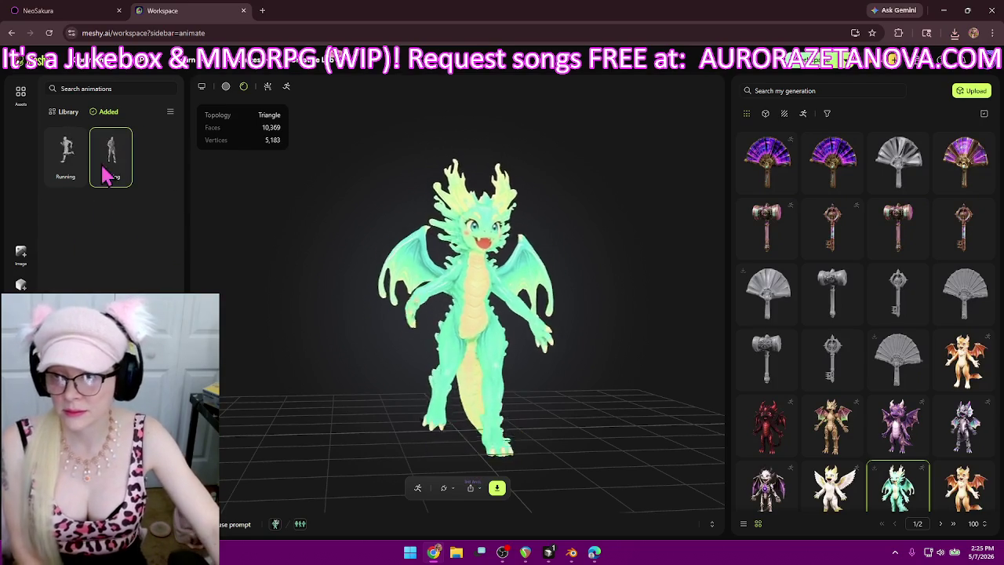
click(67, 113)
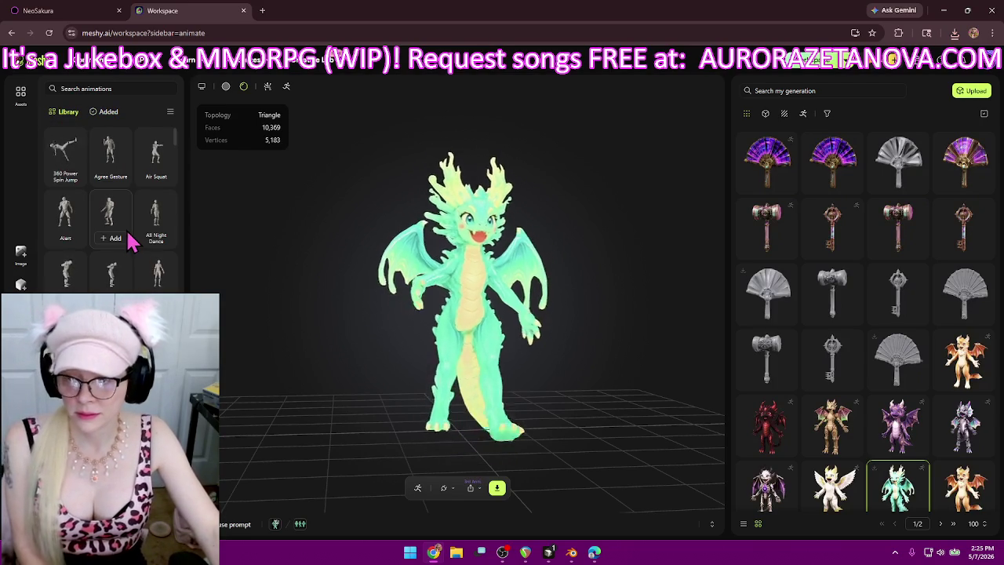
- Browse the animation library and add the Walking Woman animation to the green dragon
scroll(181, 141, down, 5)
scroll(180, 141, down, 5)
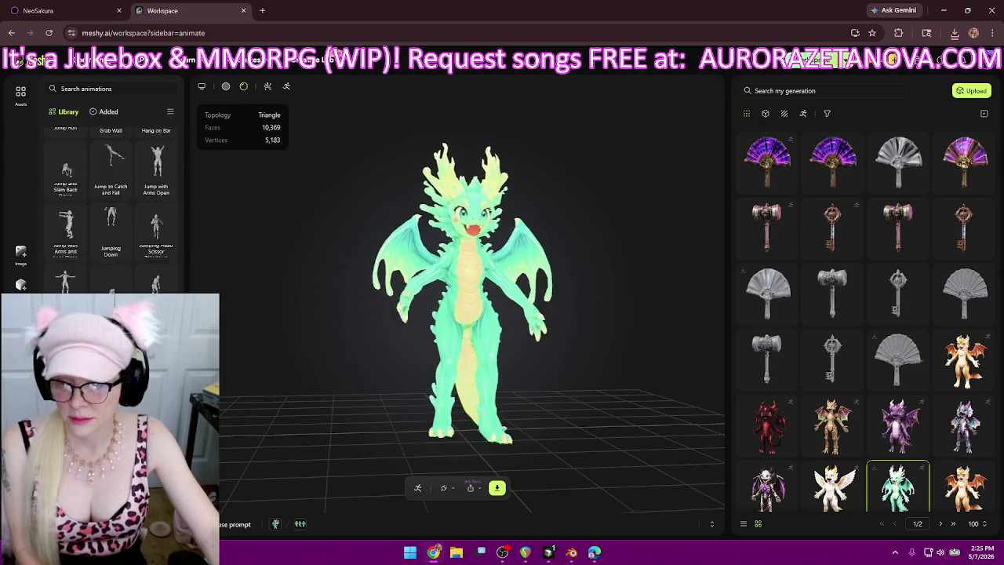
scroll(181, 141, down, 5)
scroll(156, 267, down, 5)
scroll(156, 266, down, 5)
scroll(156, 267, down, 5)
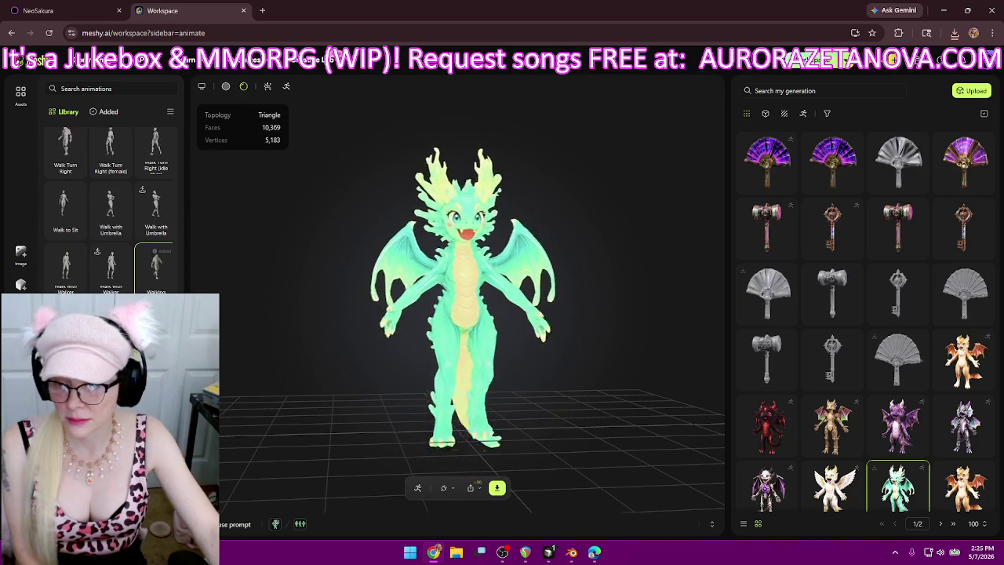
scroll(156, 259, down, 1)
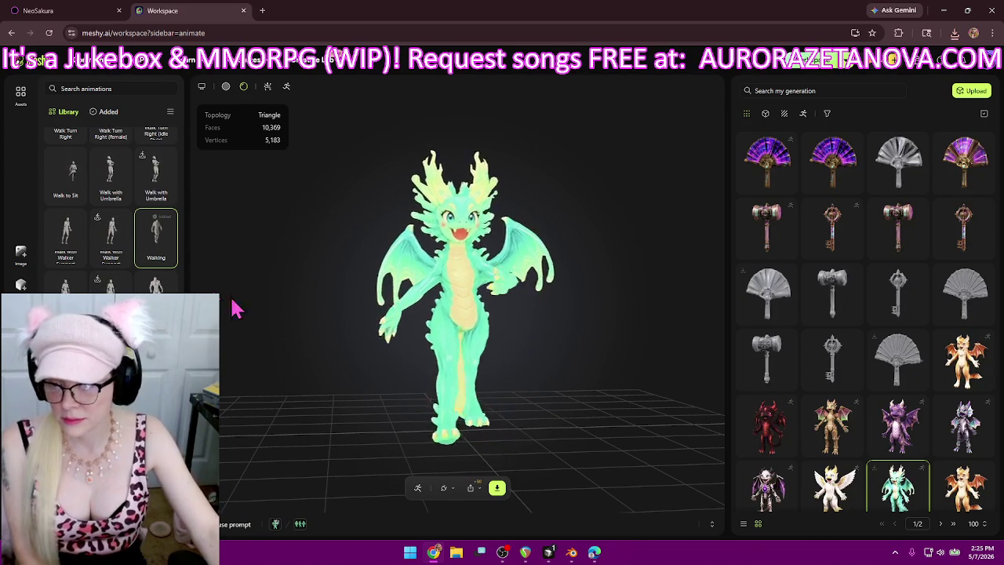
scroll(117, 240, down, 3)
scroll(120, 246, up, 2)
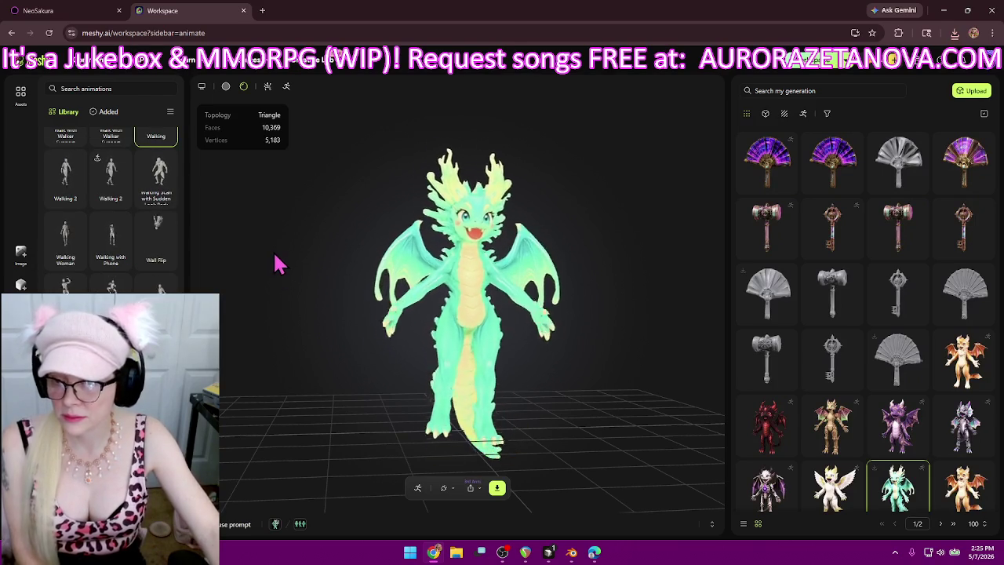
mouse_move(111, 235)
click(68, 261)
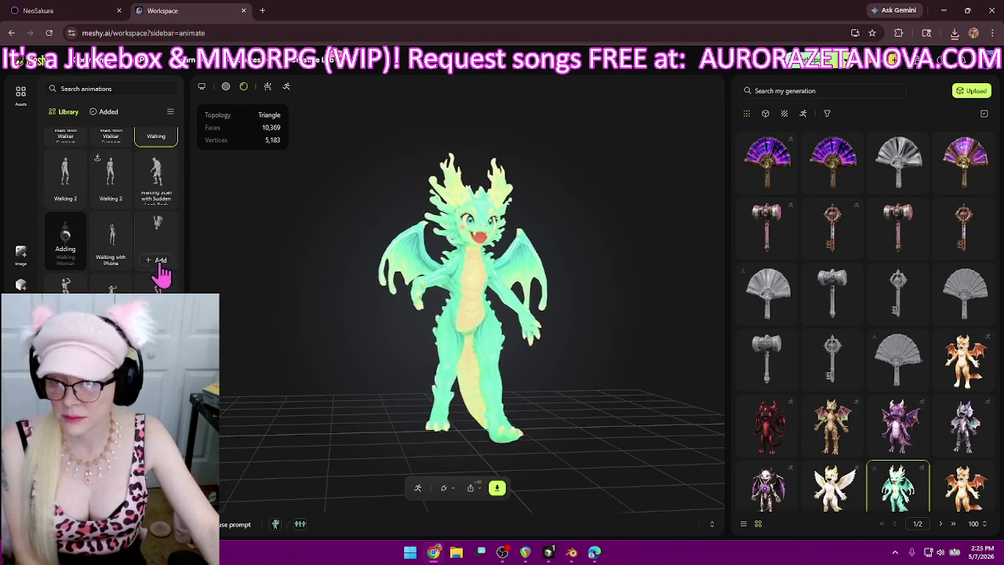
scroll(110, 235, down, 1)
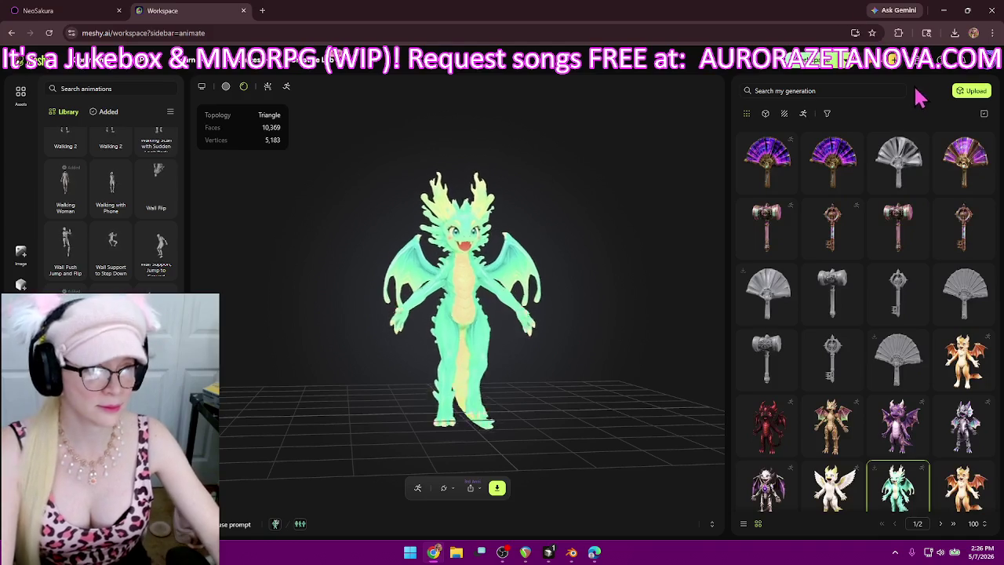
- Download the rigged dragon with all added animations as a single GLB zip
click(955, 34)
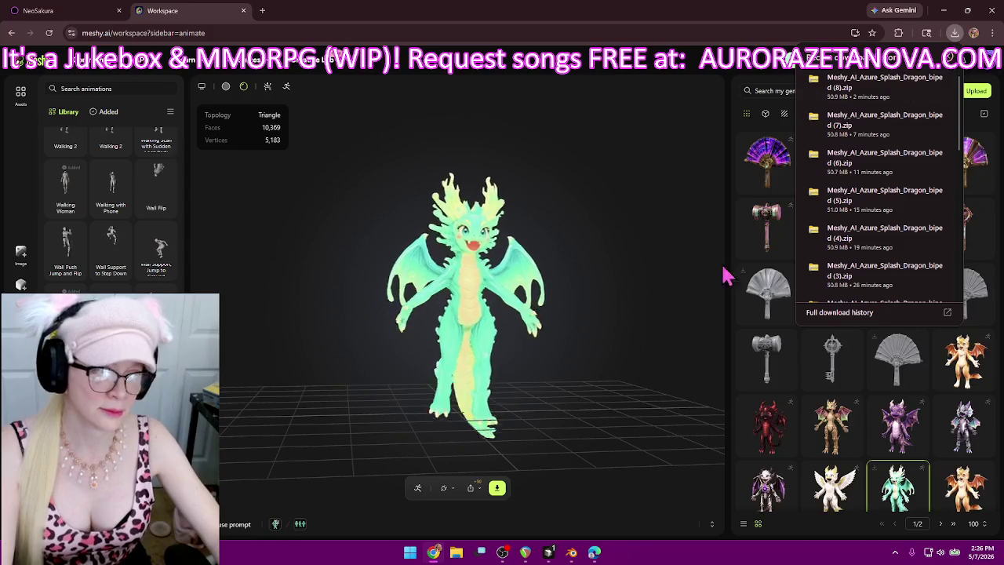
click(496, 488)
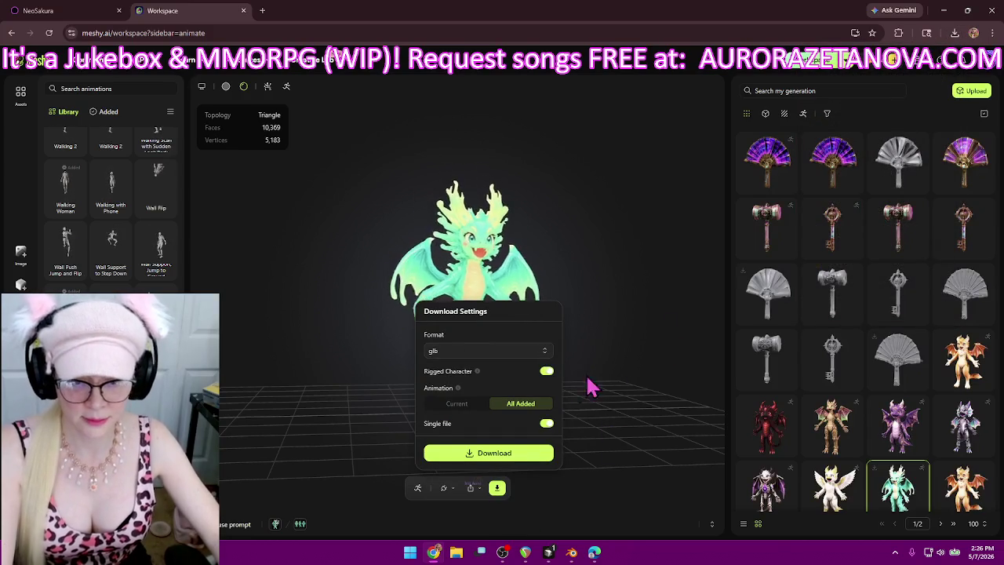
click(541, 454)
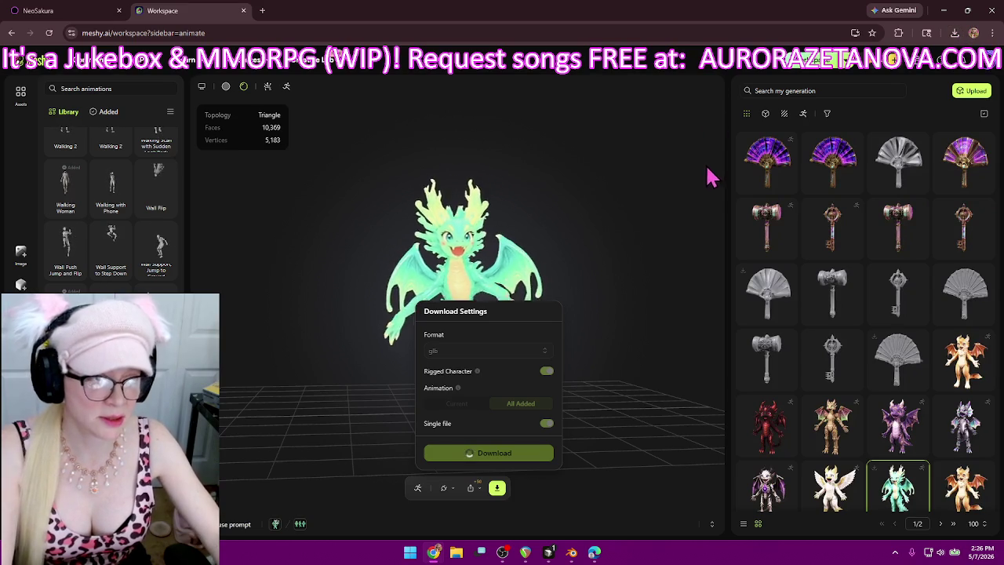
- Show the new Meshy_AI_Azure_Splash_Dragon_biped (9).zip in the Downloads folder
click(956, 34)
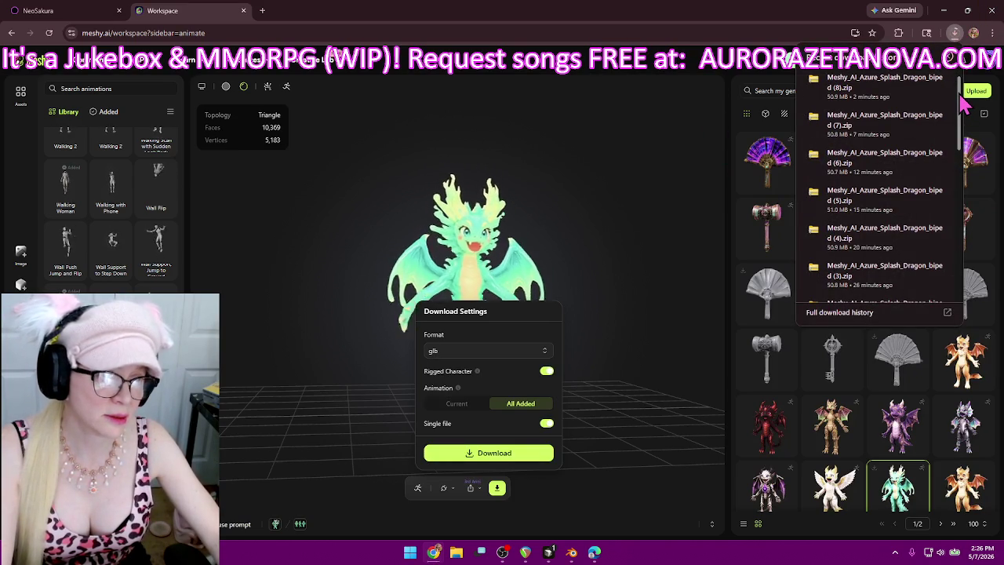
drag(963, 92, 959, 156)
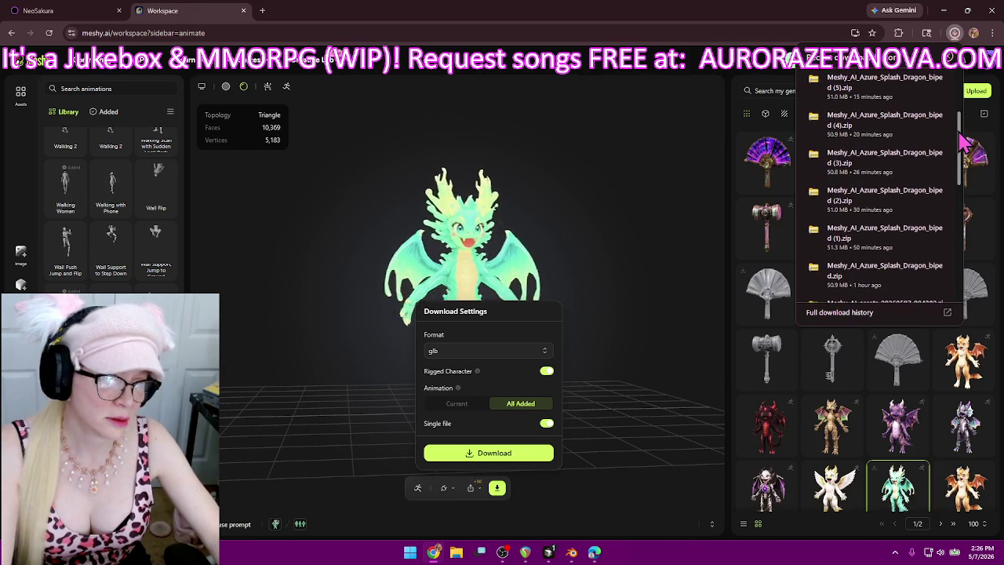
drag(963, 155, 969, 102)
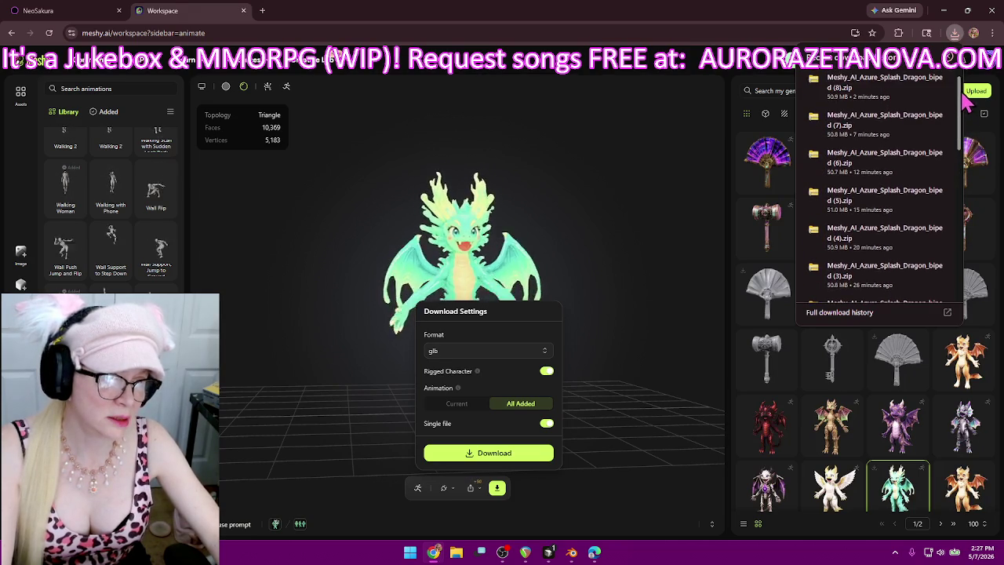
click(654, 233)
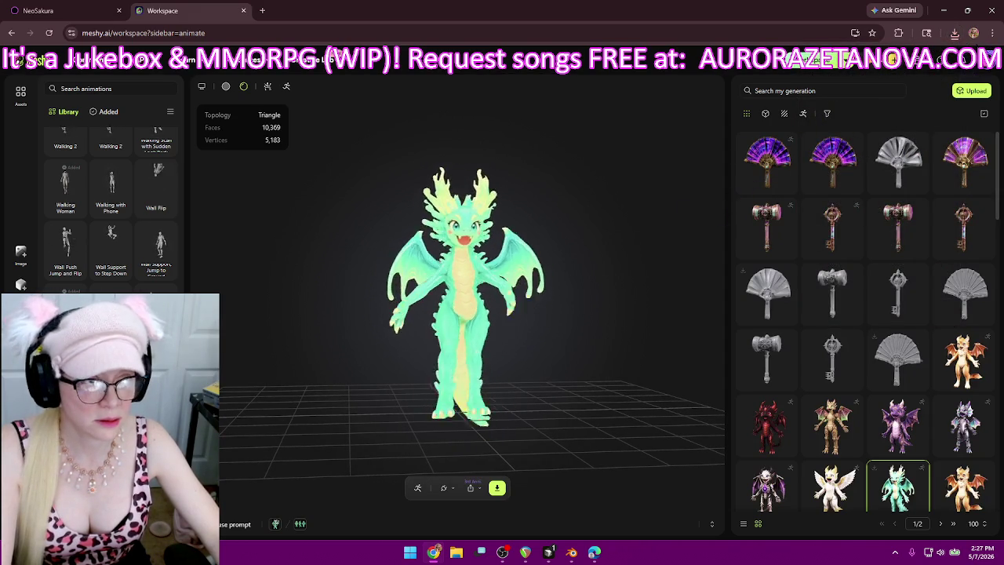
click(954, 33)
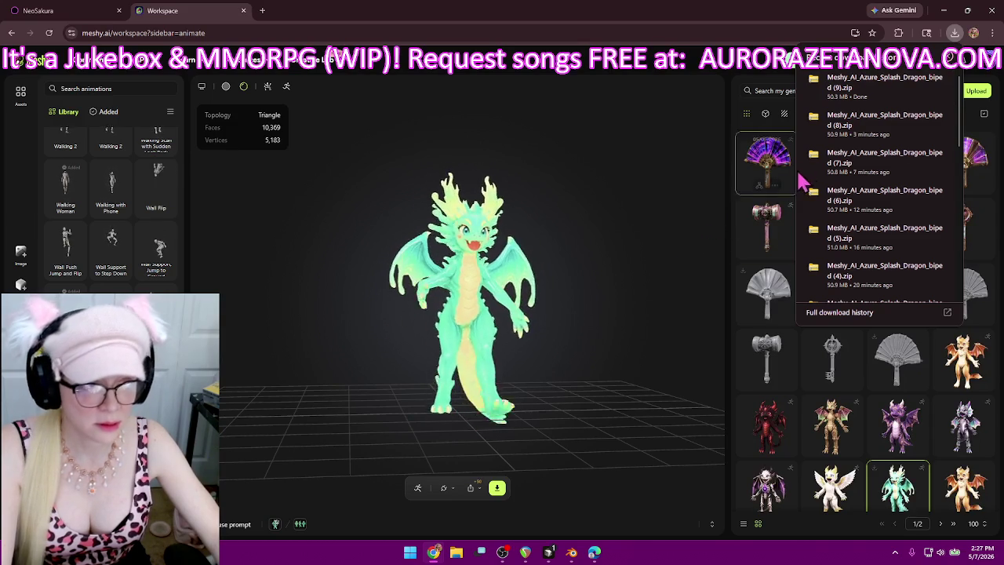
click(898, 104)
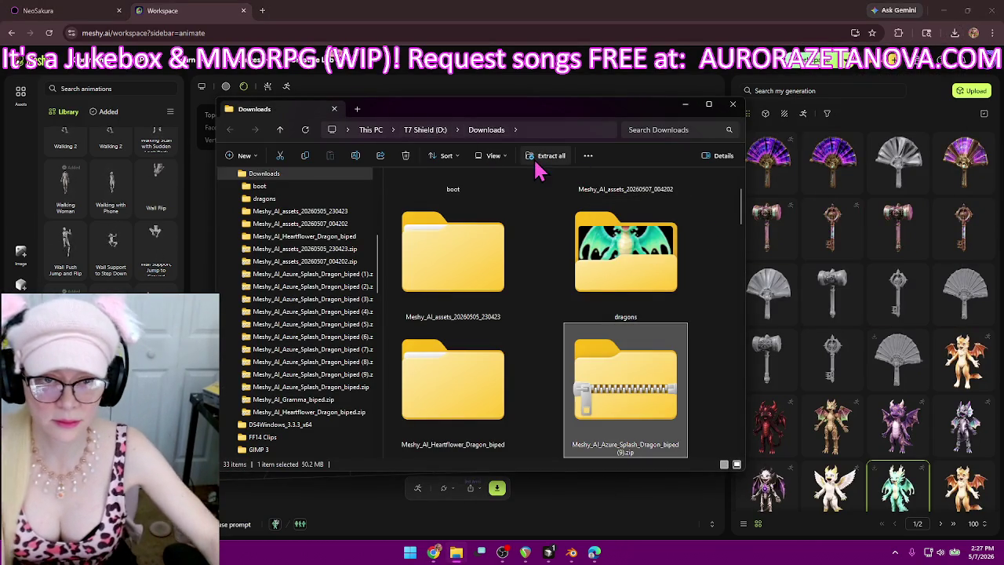
- Switch Downloads to Details view and select the ten Azure Splash Dragon zips
click(493, 155)
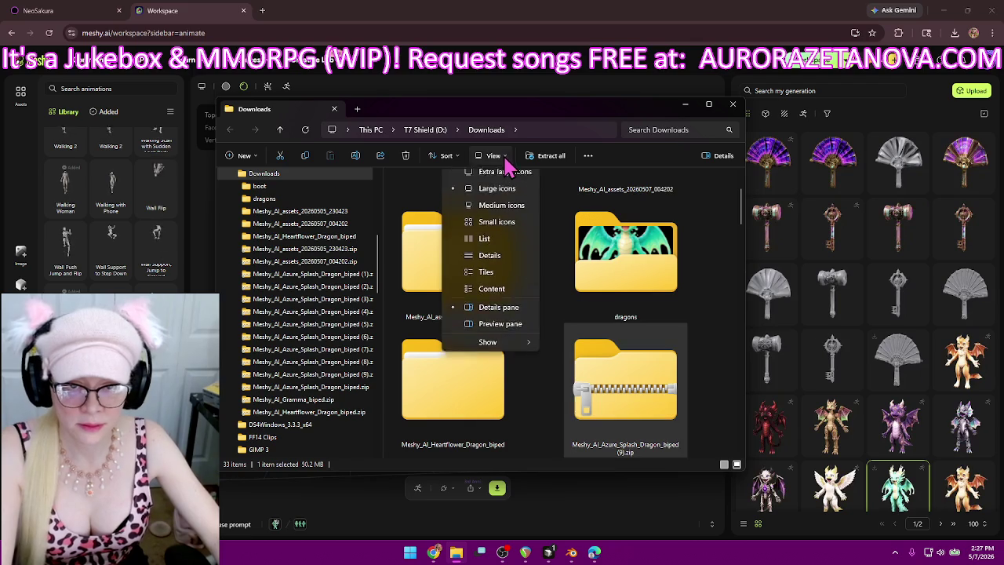
click(490, 275)
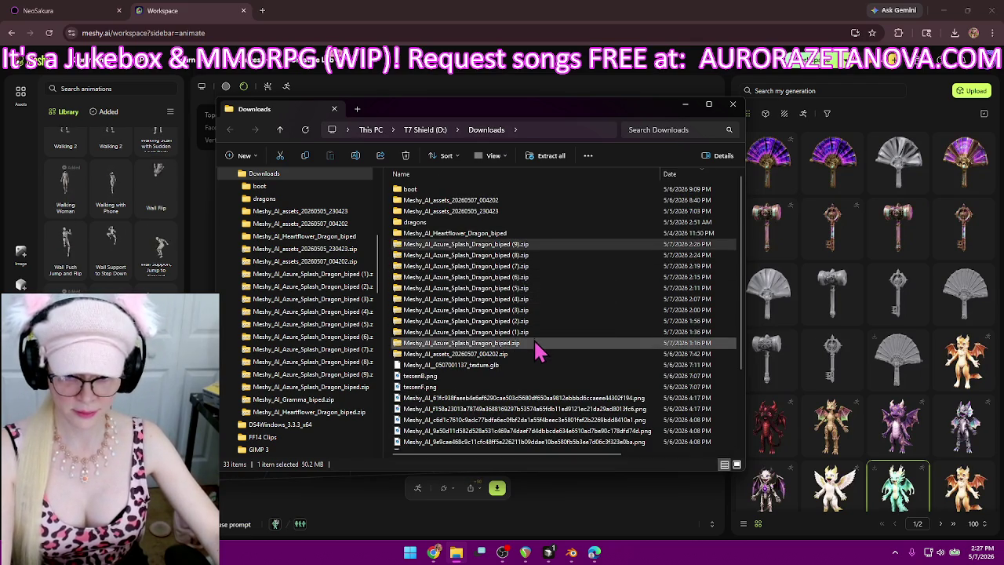
shift+click(538, 351)
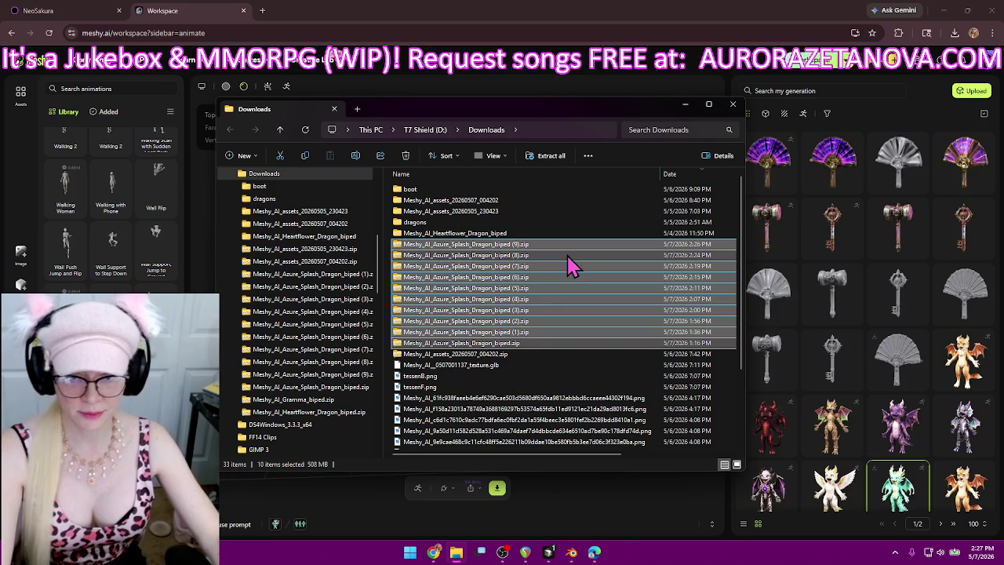
scroll(568, 272, down, 3)
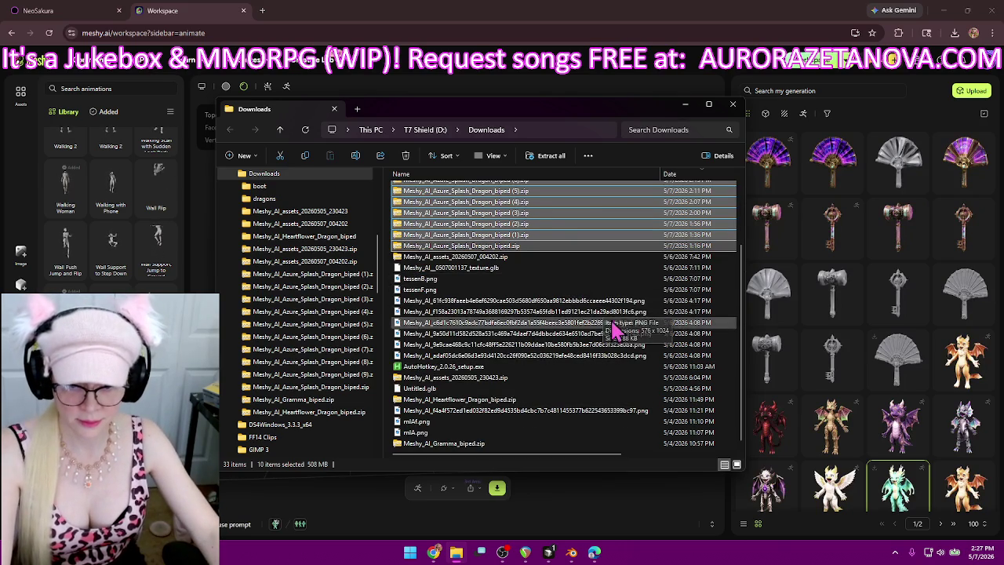
scroll(596, 330, up, 3)
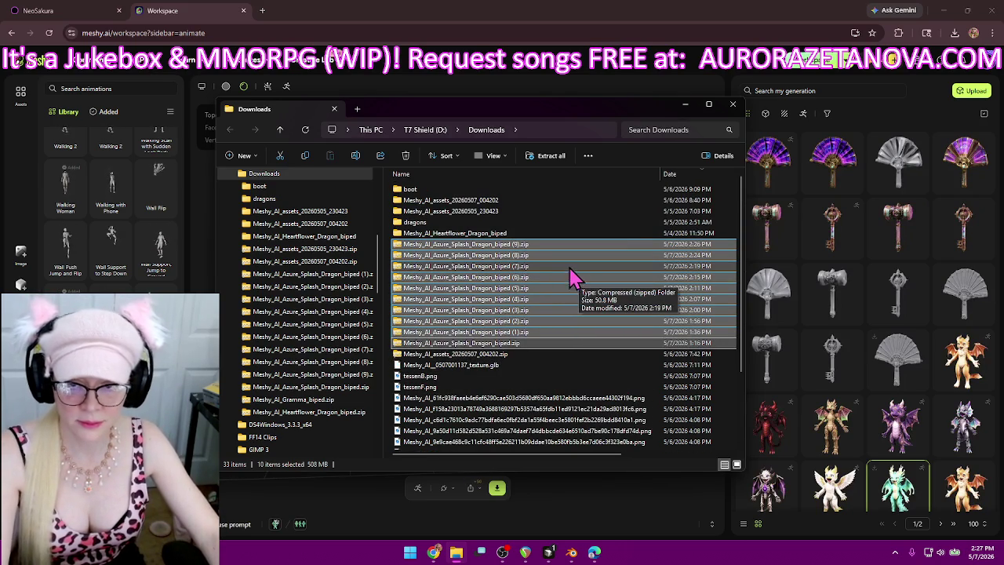
- Create a new folder named Alien in Downloads
click(235, 157)
click(257, 182)
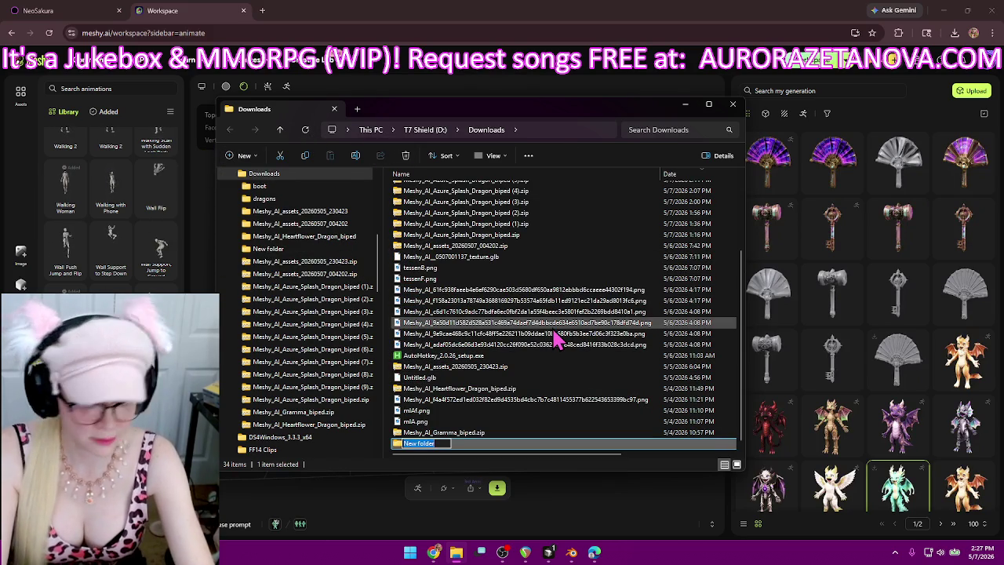
text(en)
key(Return)
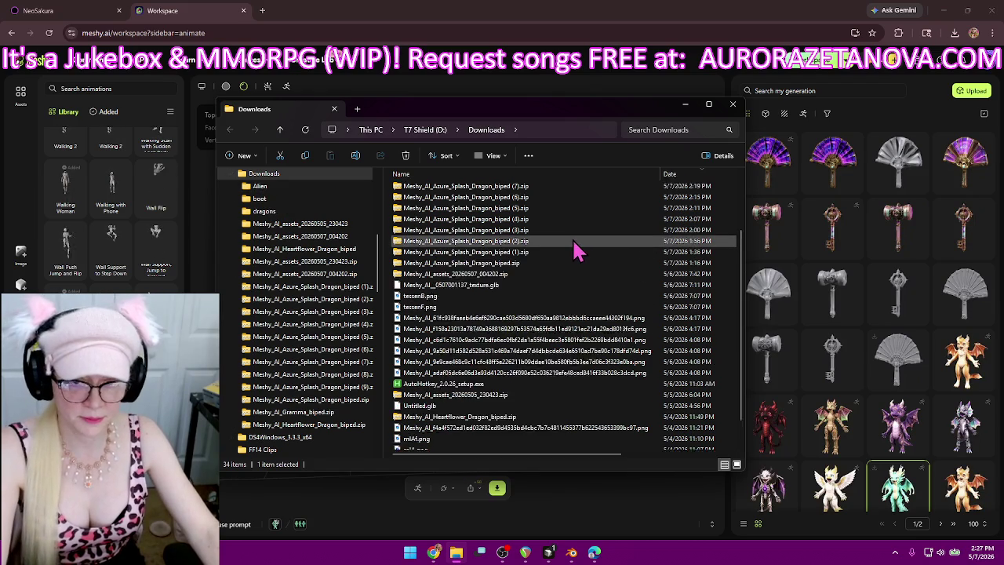
- Move all ten dragon zips into the Alien folder and open it
click(525, 244)
shift+click(507, 342)
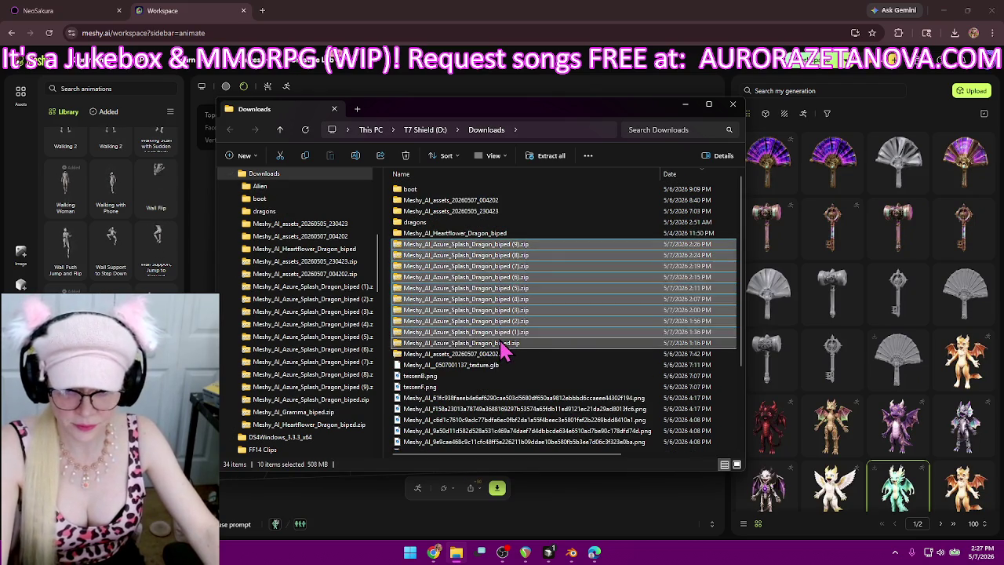
scroll(506, 345, down, 3)
drag(490, 236, 420, 456)
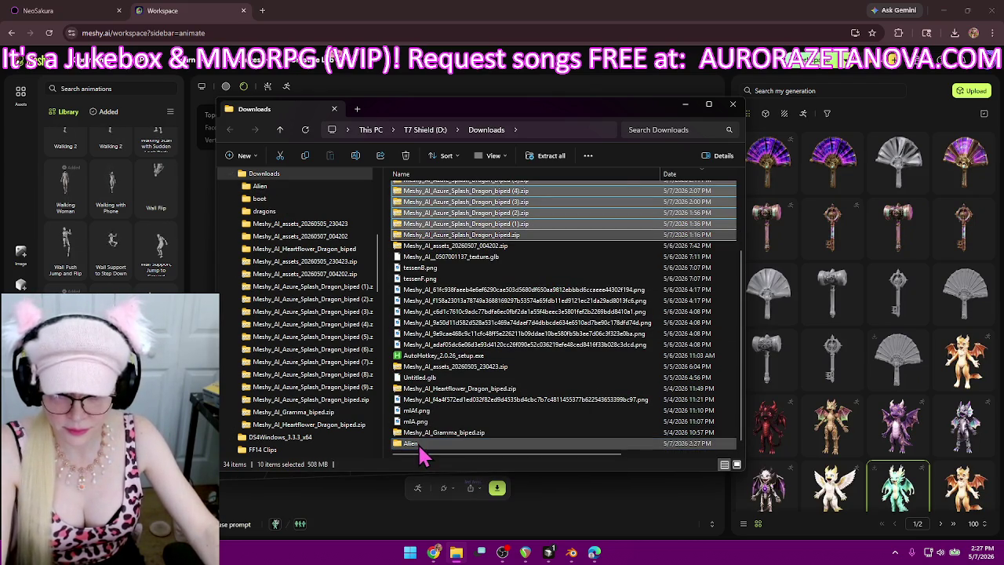
double_click(417, 443)
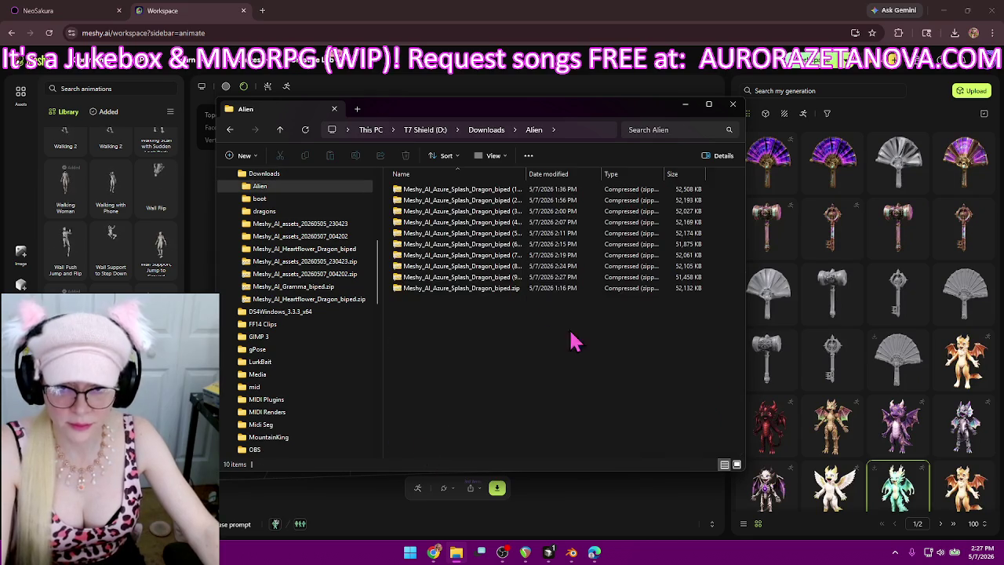
- Extract the original, (9), (8), (7) and (6) dragon zips into their own folders
click(500, 298)
click(549, 156)
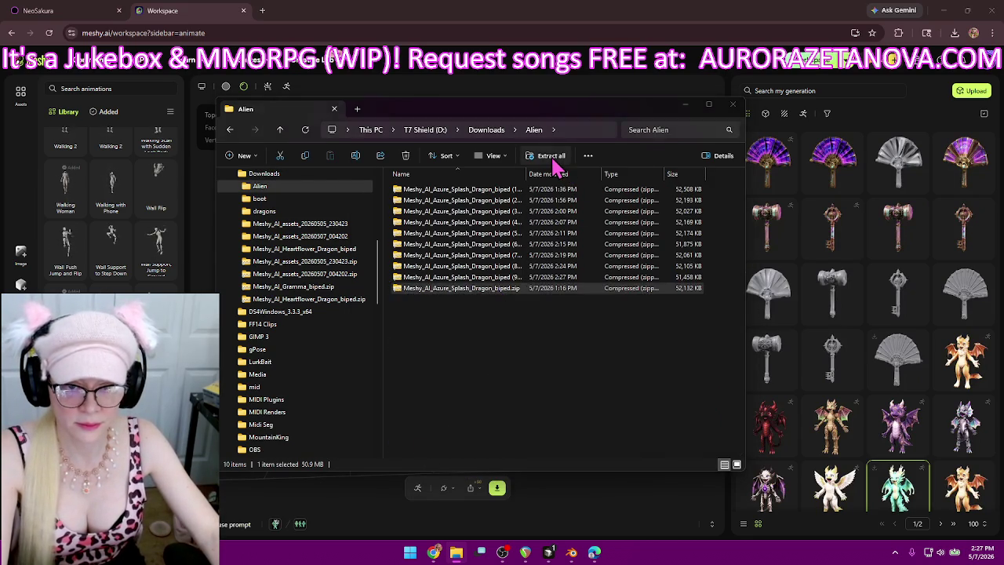
click(594, 377)
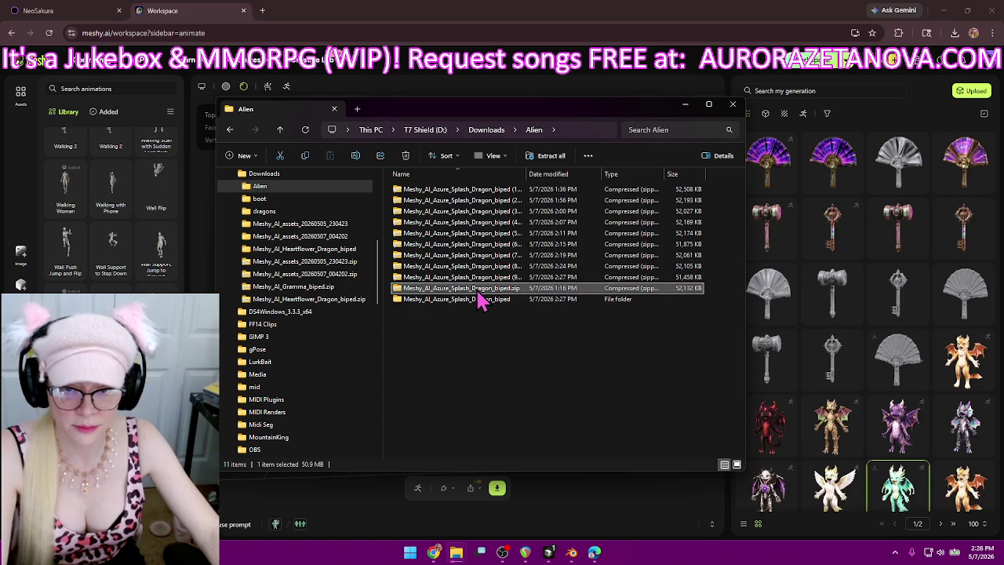
click(497, 276)
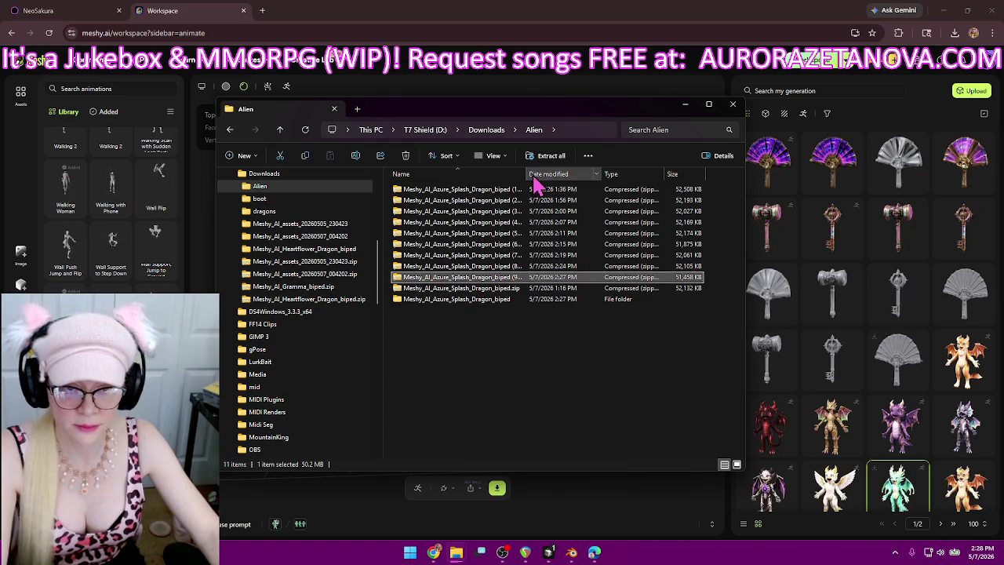
click(534, 156)
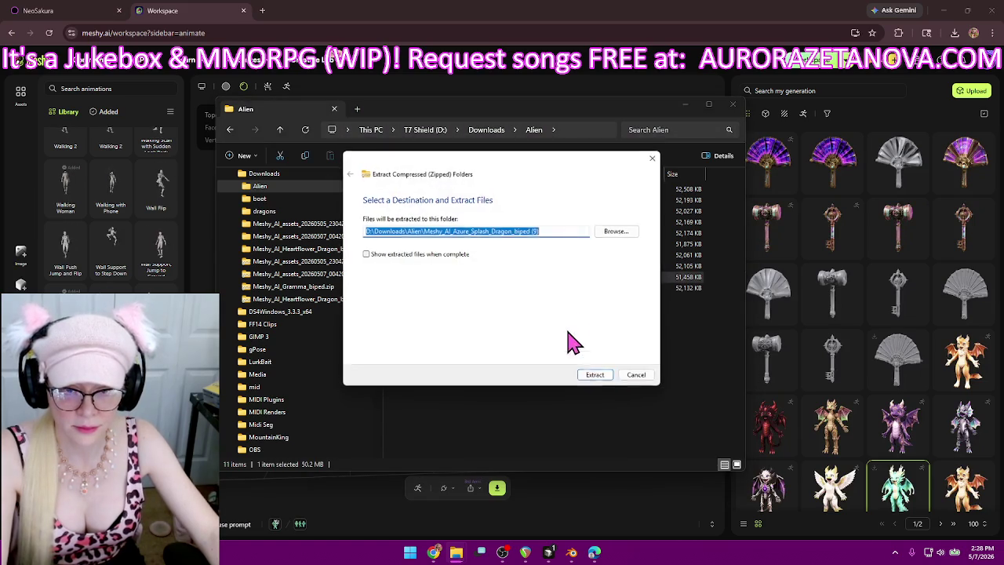
click(596, 376)
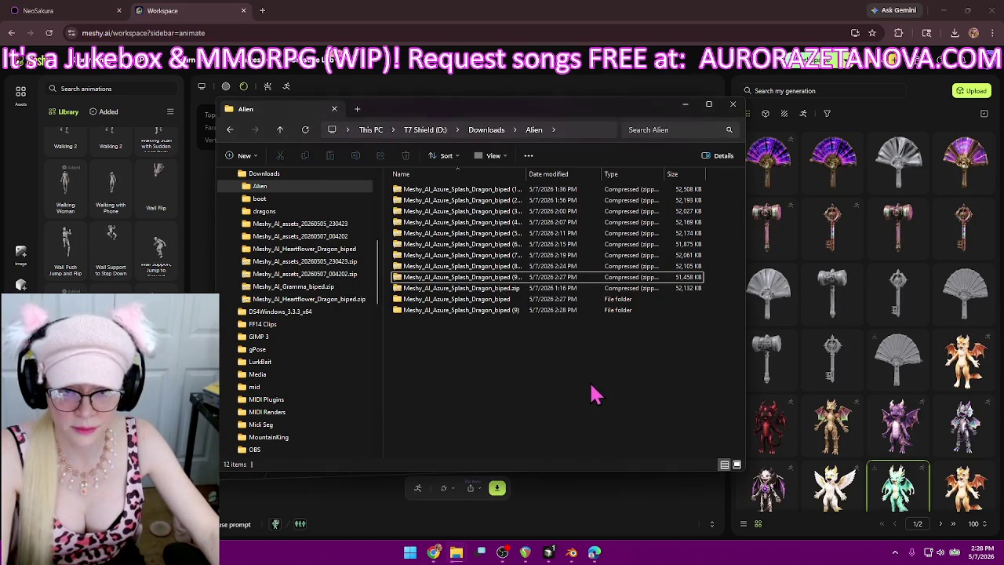
click(504, 267)
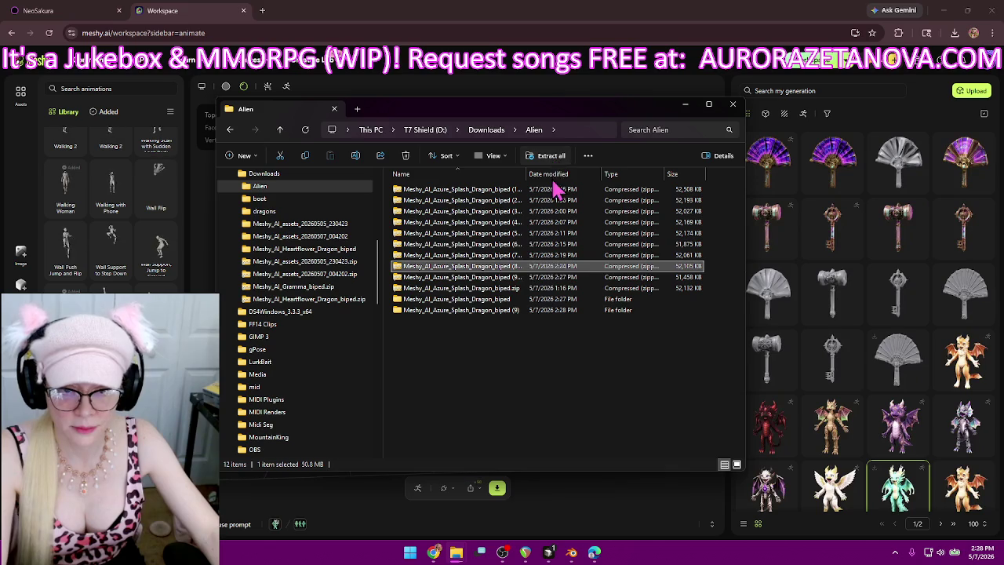
click(549, 157)
click(596, 375)
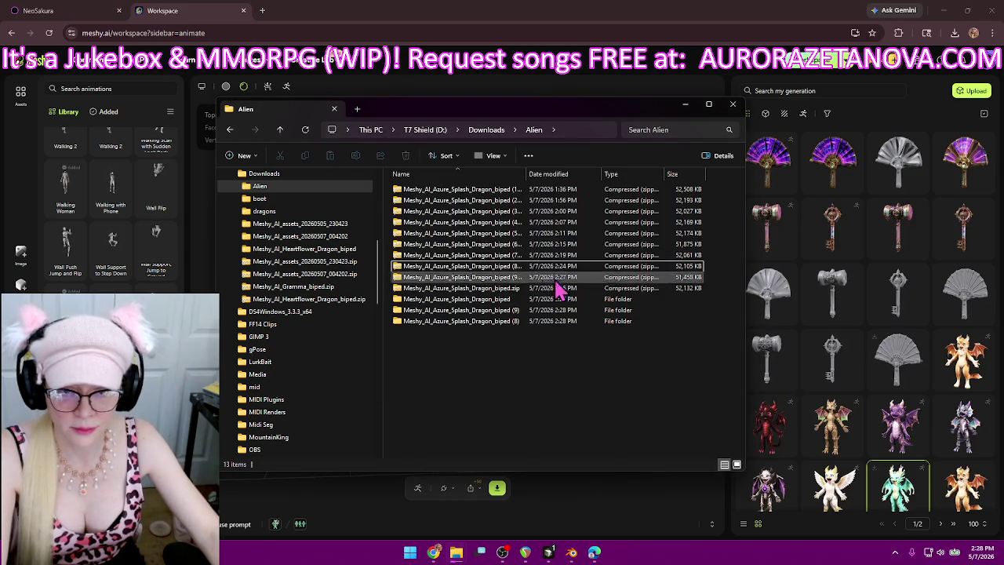
click(510, 256)
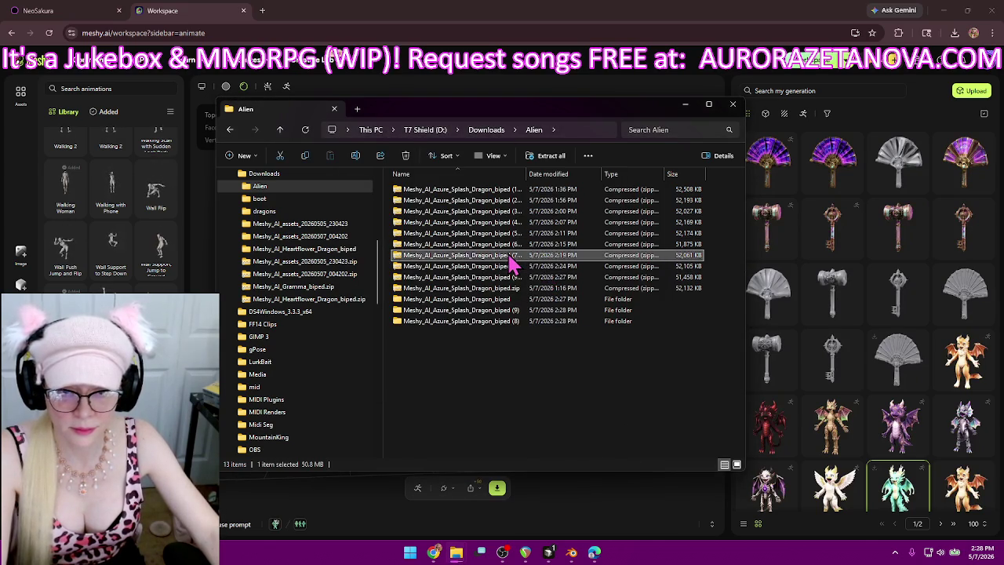
click(549, 156)
click(596, 376)
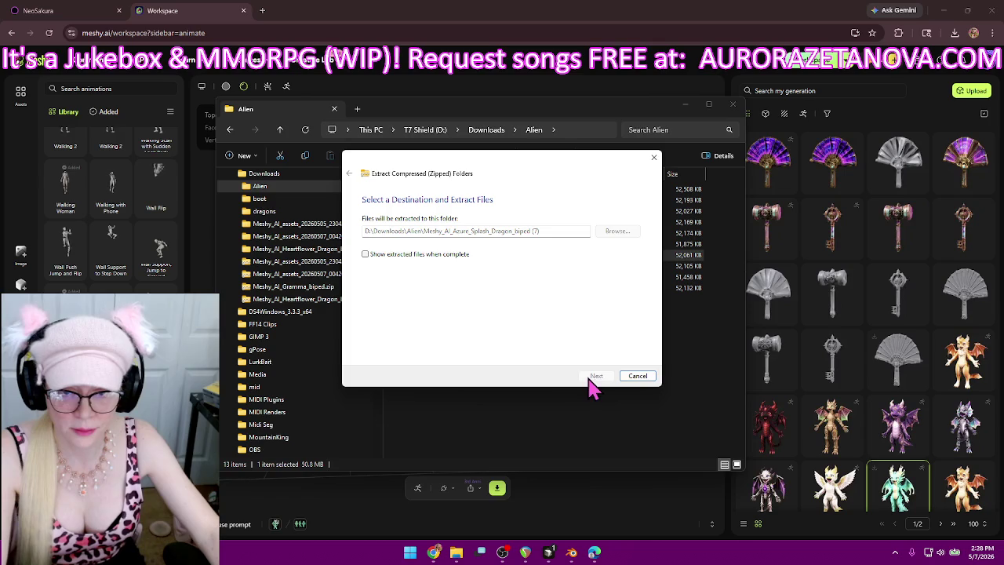
click(477, 244)
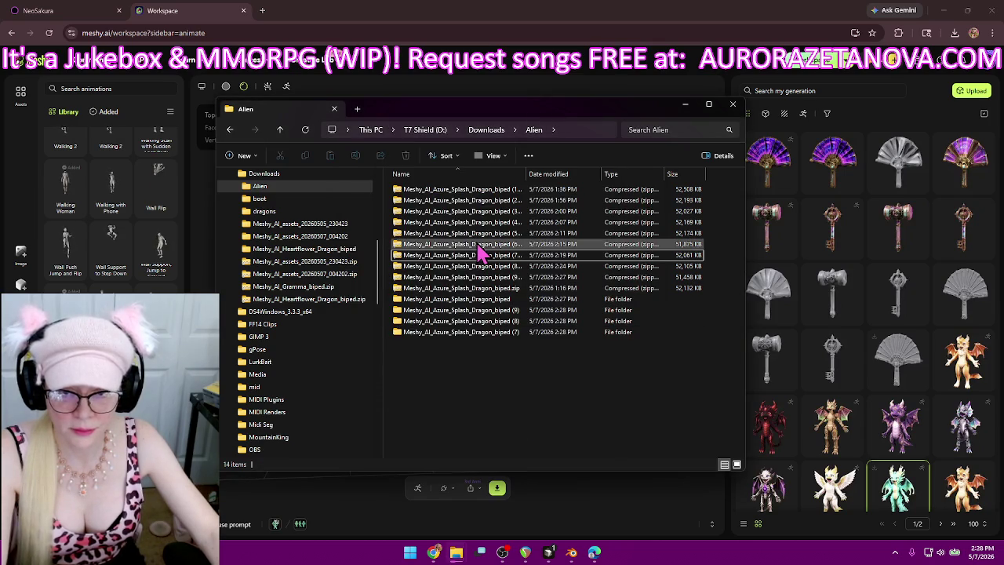
click(549, 156)
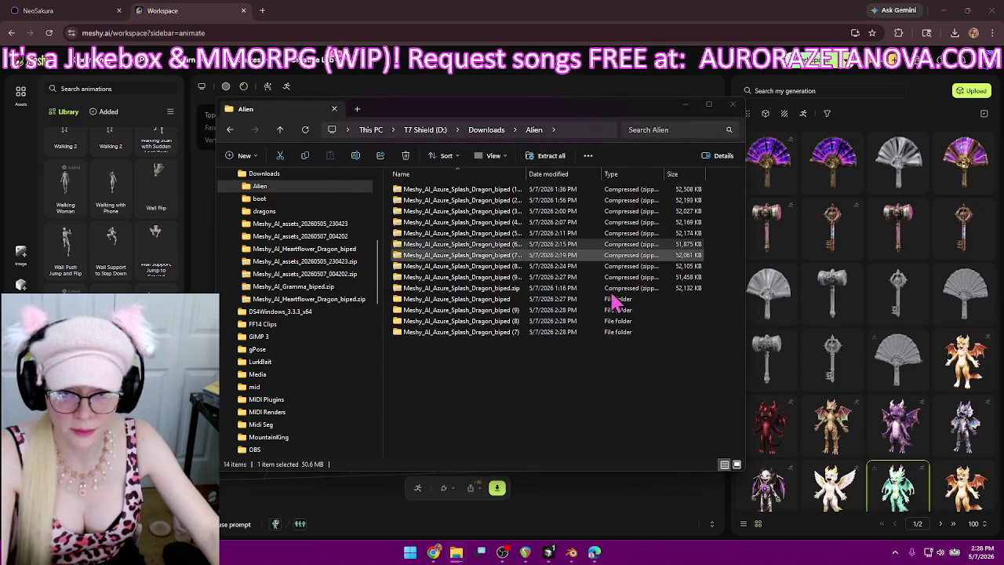
click(593, 374)
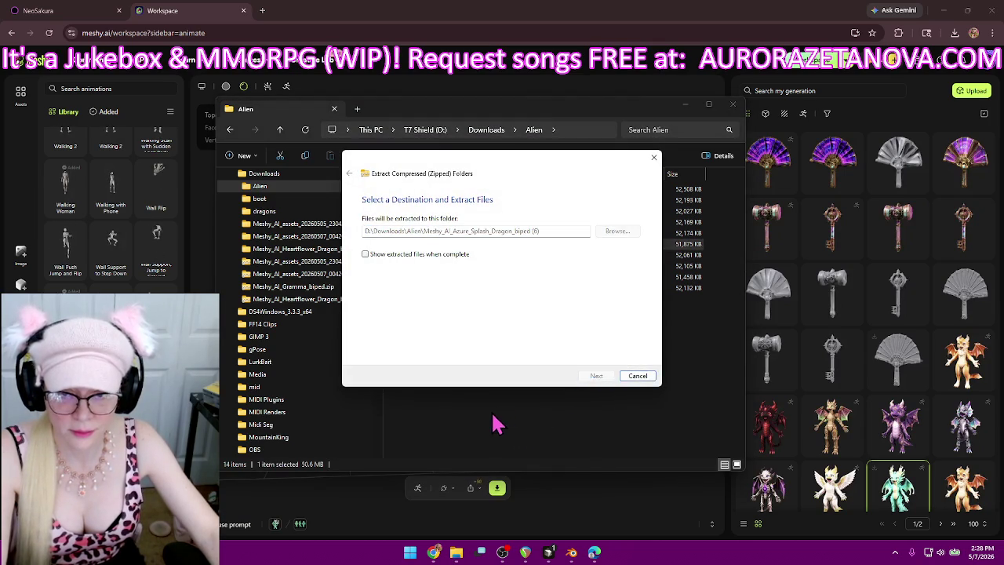
- Extract the (5) through (1) dragon zips, then box-select the ten extracted folders
click(511, 235)
click(545, 156)
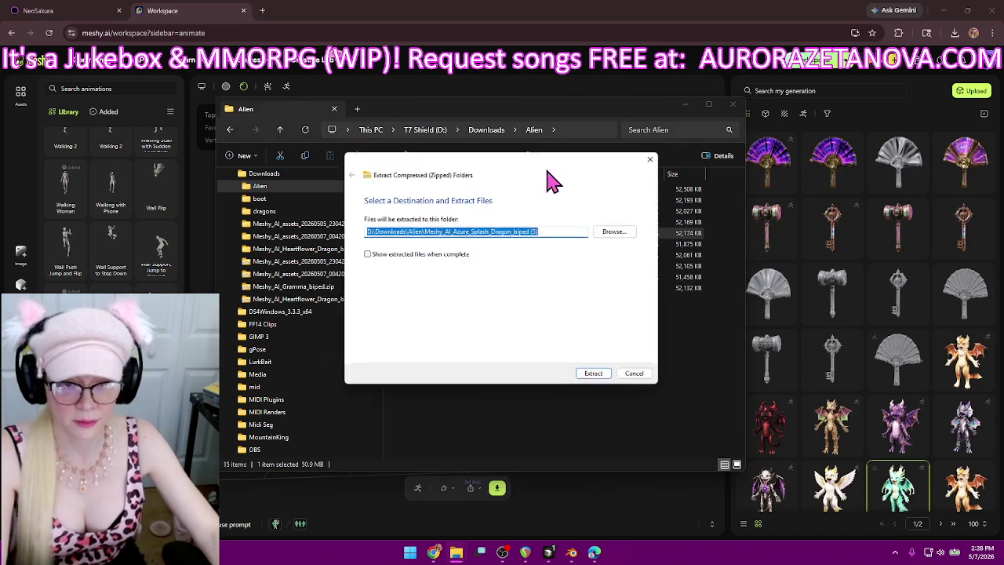
click(596, 376)
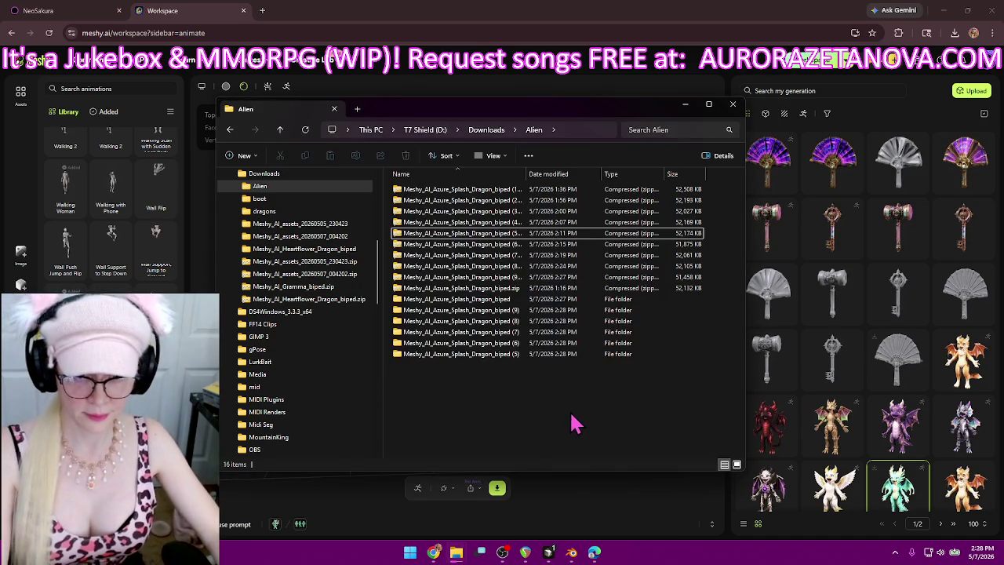
click(513, 223)
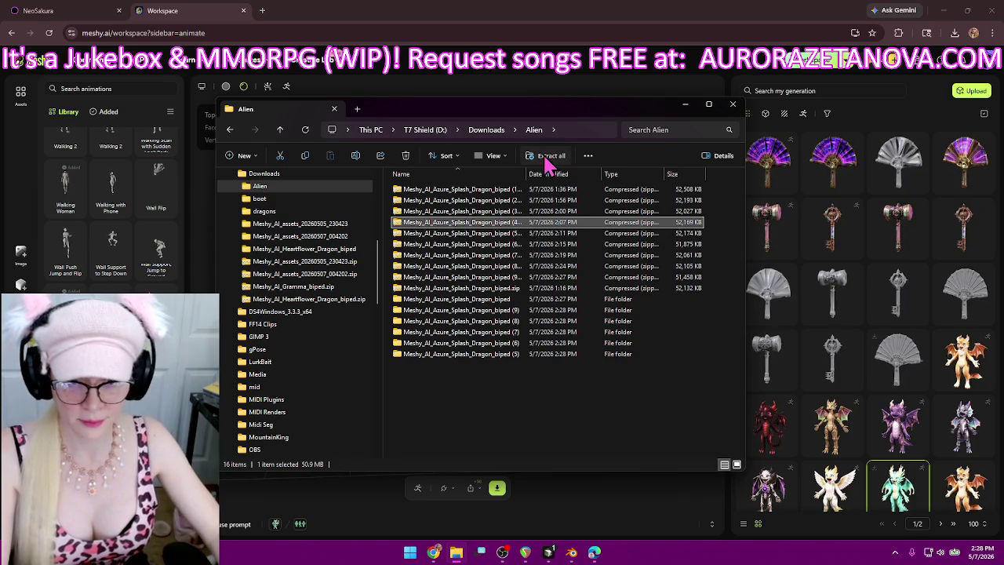
click(548, 161)
click(594, 376)
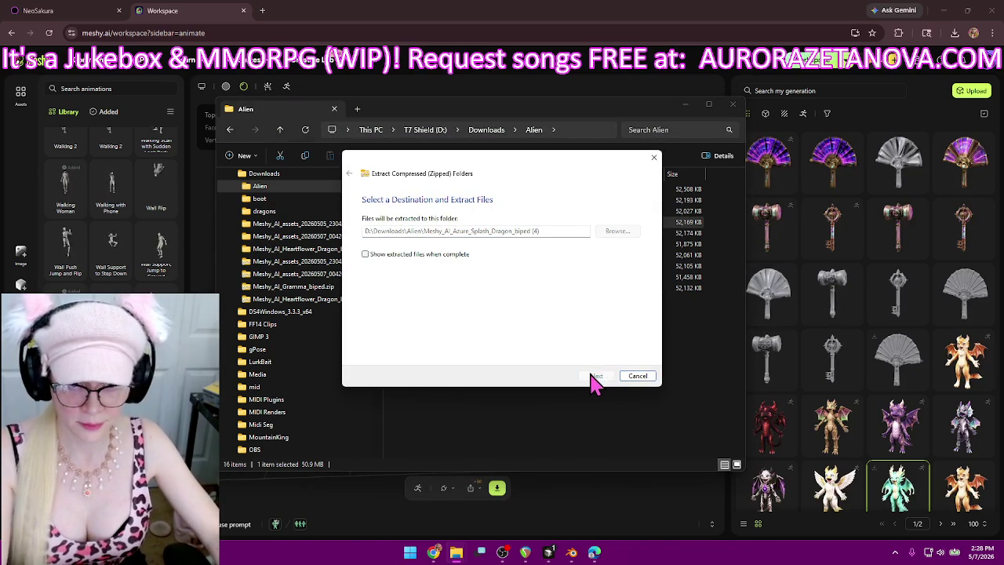
click(511, 212)
click(542, 161)
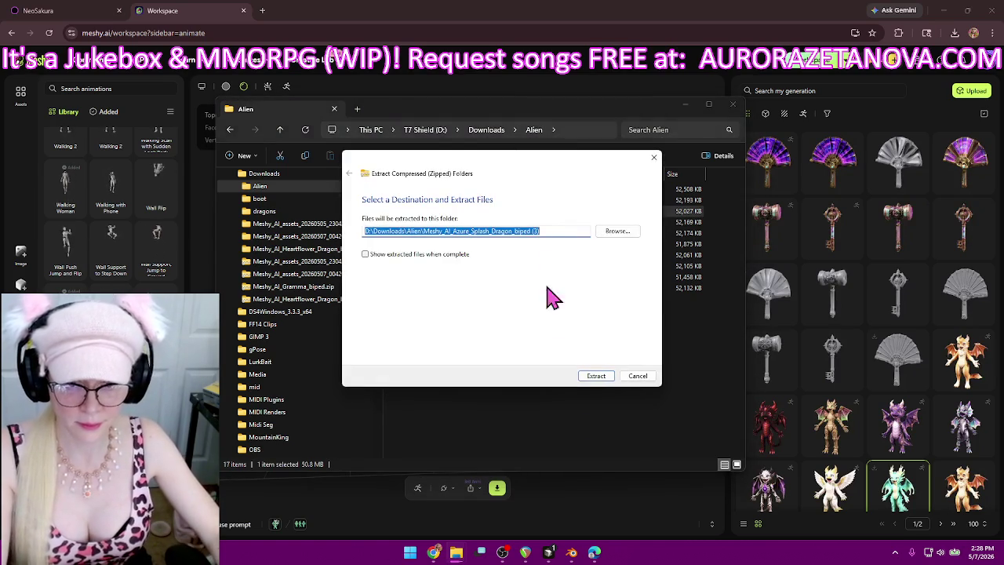
click(594, 380)
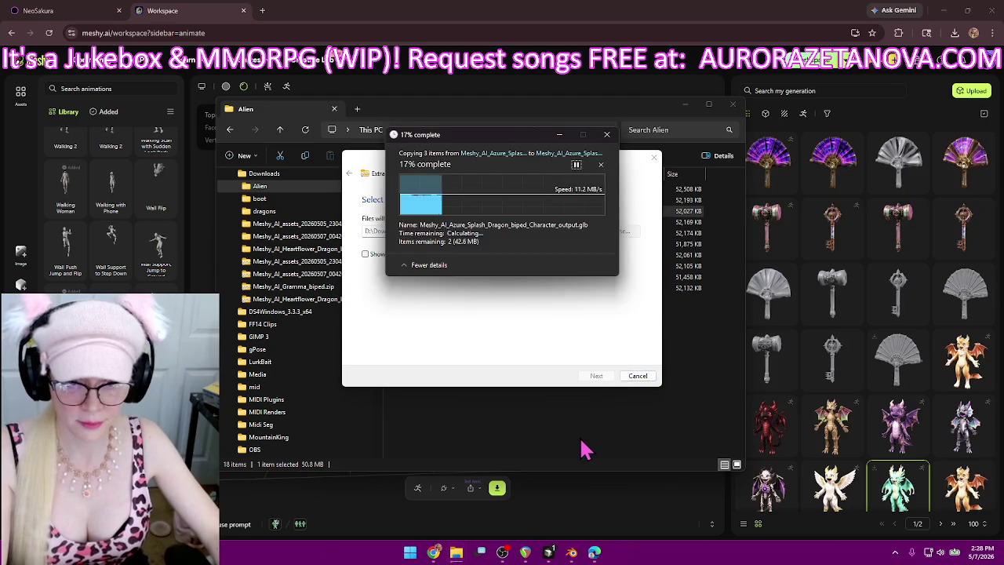
click(514, 201)
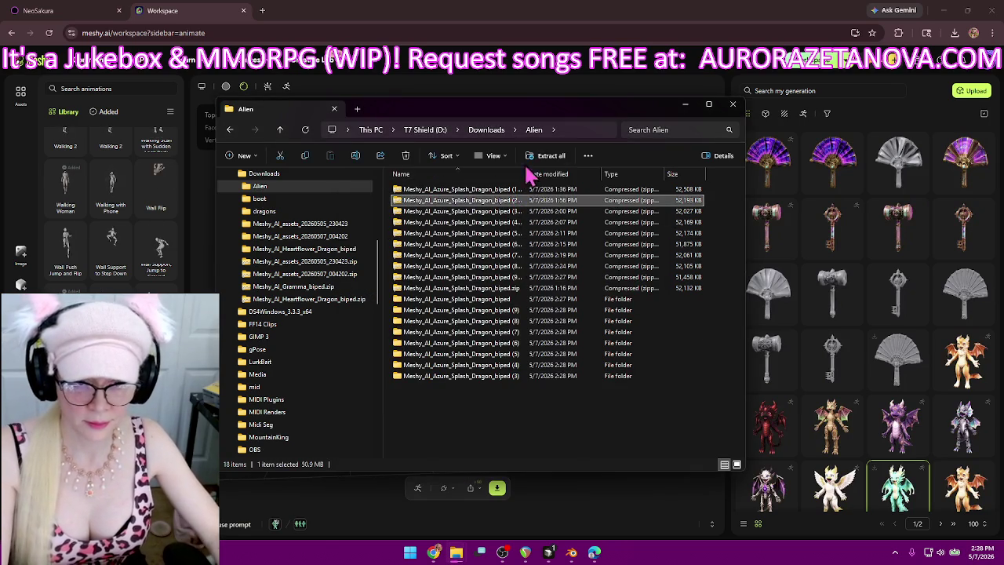
click(542, 156)
click(582, 376)
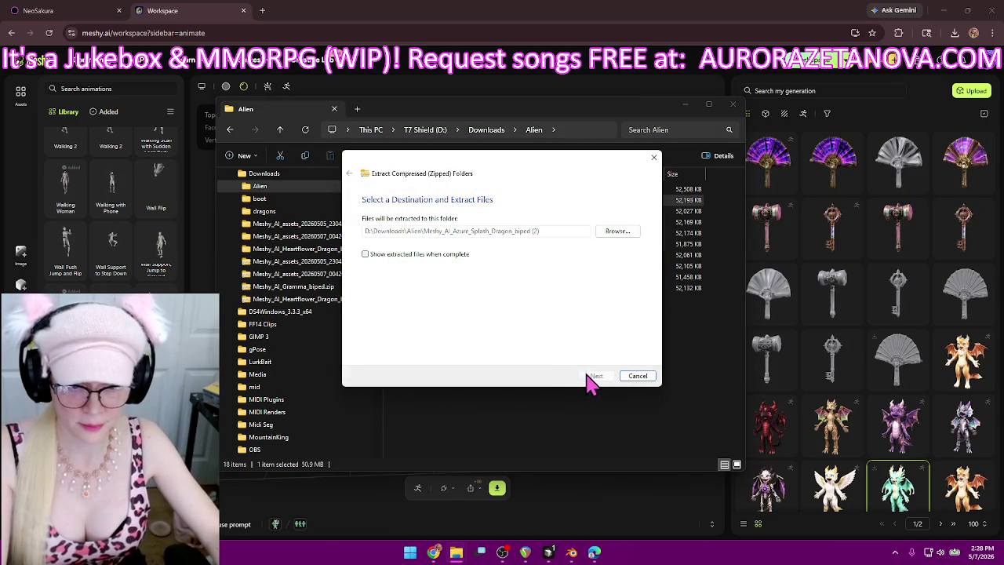
click(514, 190)
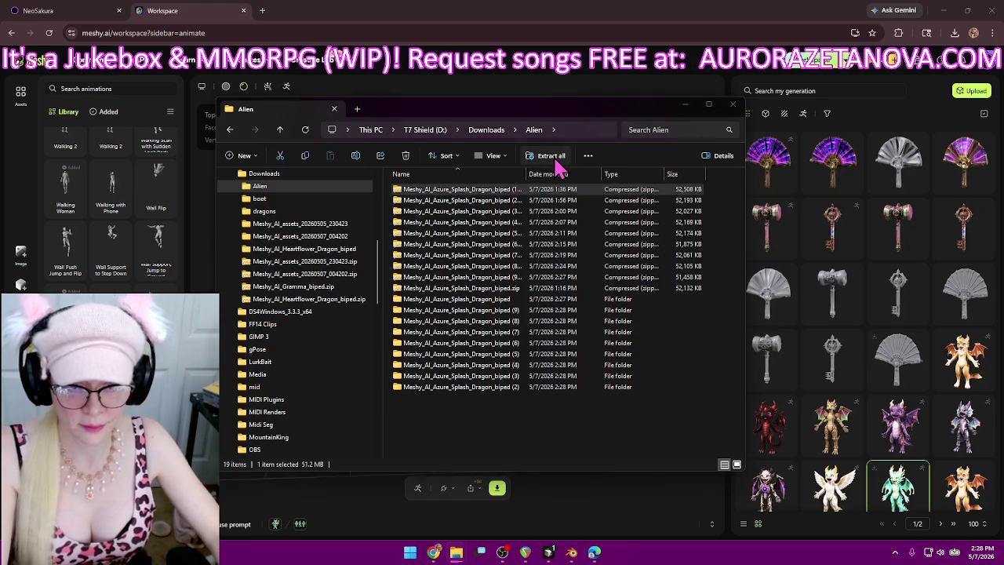
click(557, 157)
click(587, 378)
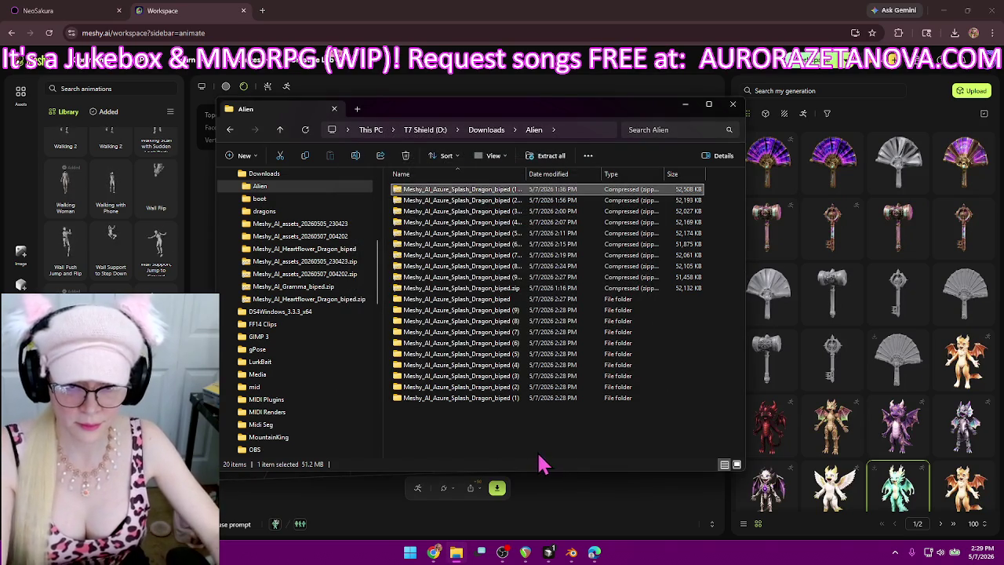
click(540, 457)
drag(597, 459, 443, 306)
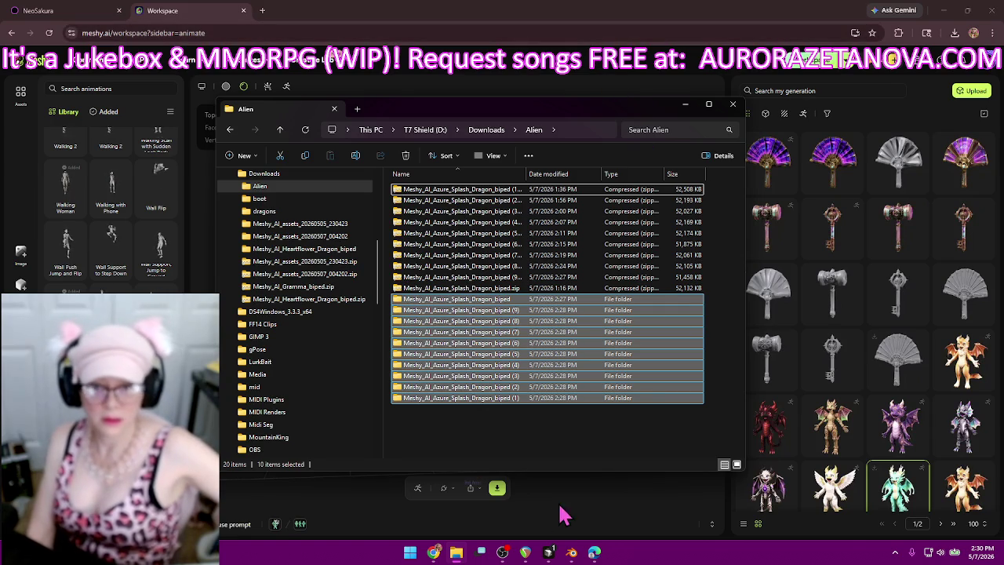
- Select the unnumbered Meshy_AI_Azure_Splash_Dragon_biped folder in Alien
click(565, 446)
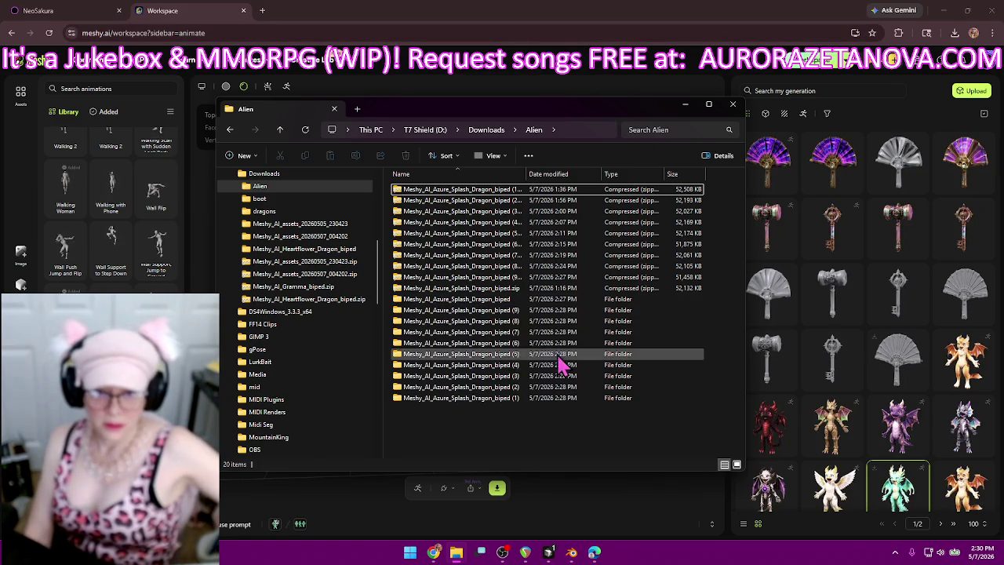
- Check the dragon folder's two GLB files, then close Explorer and minimize Chrome
double_click(518, 298)
double_click(504, 191)
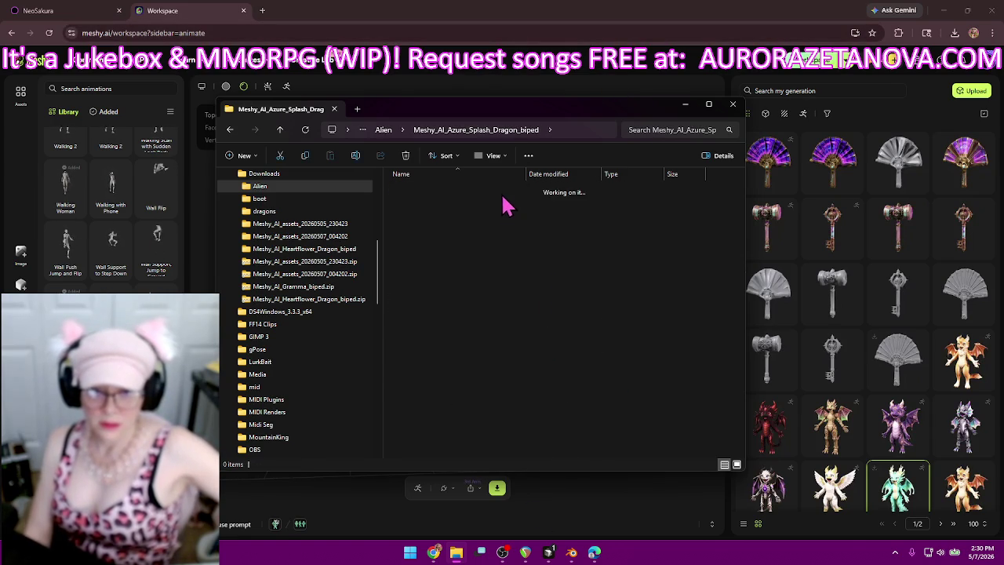
drag(526, 174, 649, 170)
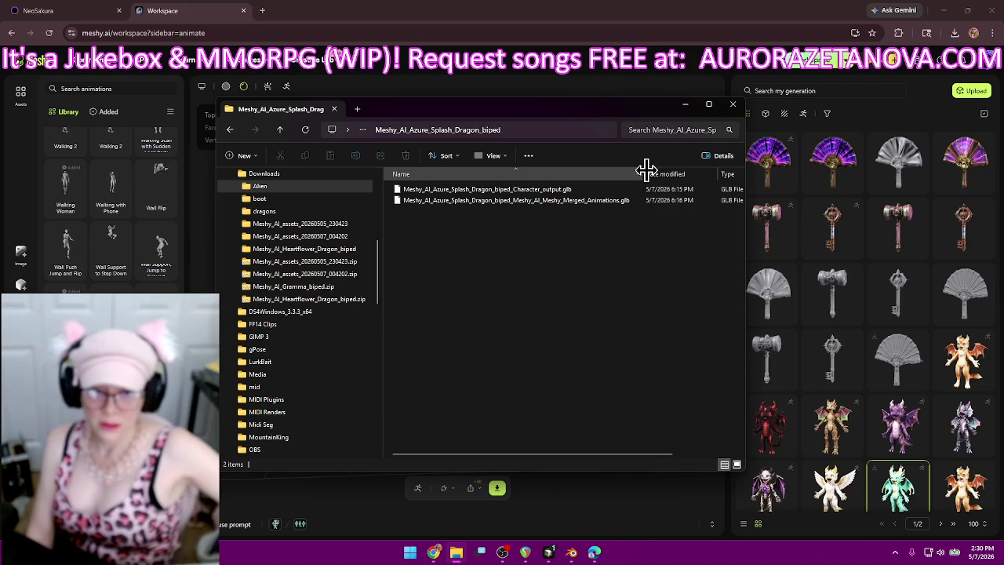
drag(641, 170, 493, 169)
click(733, 104)
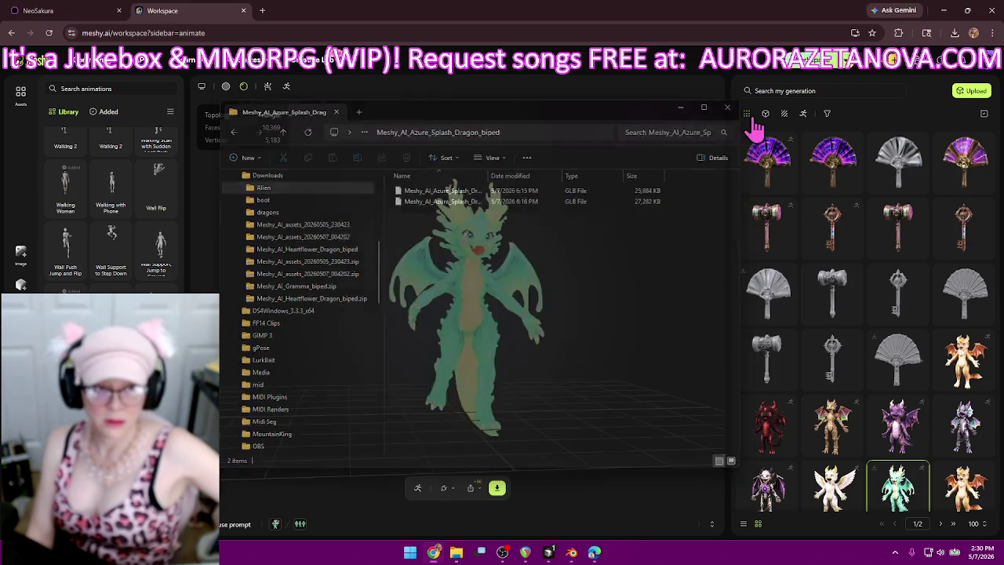
click(944, 10)
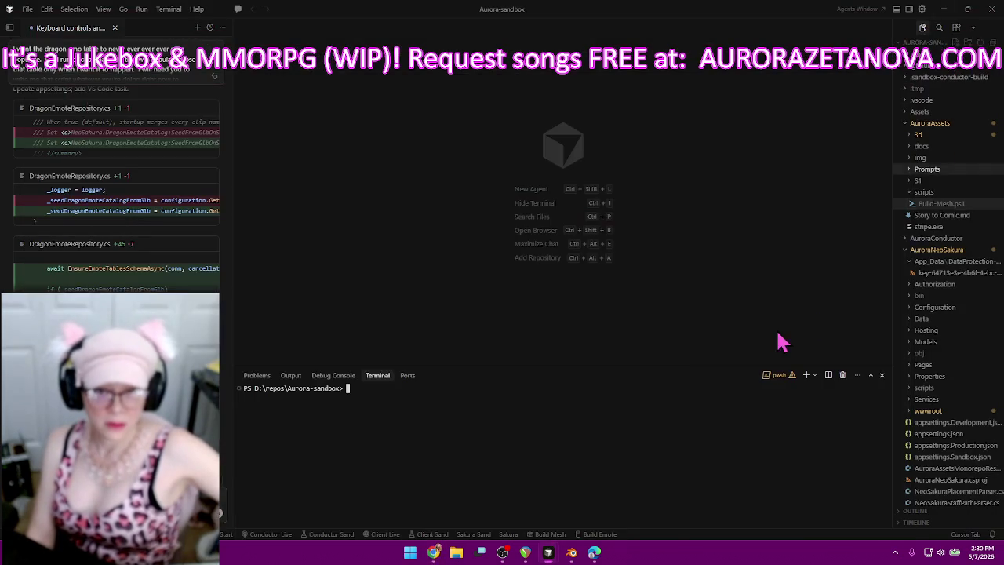
- Snap Blender to the right half with Cursor on the left, then narrow Cursor
click(572, 554)
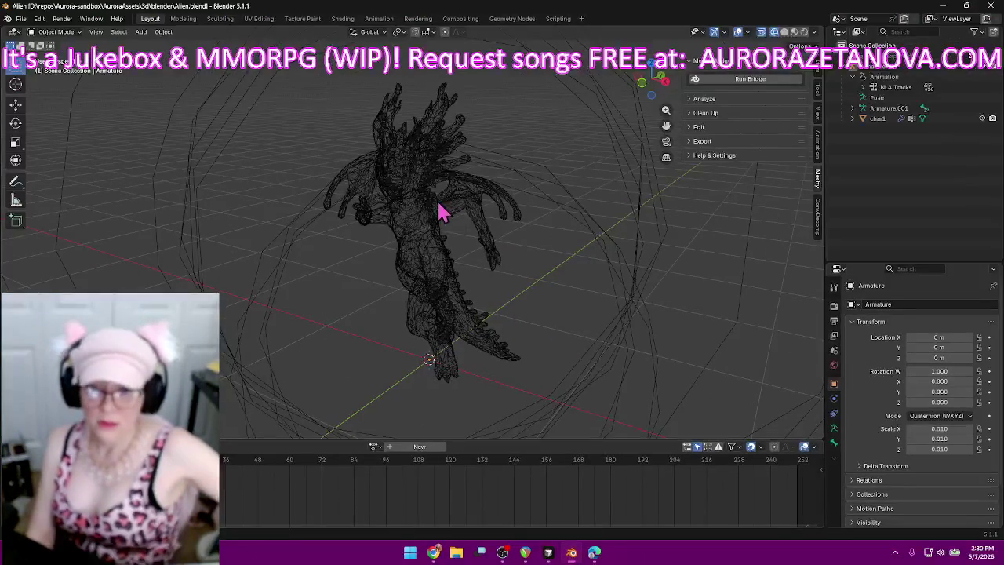
double_click(380, 14)
key(super+Right)
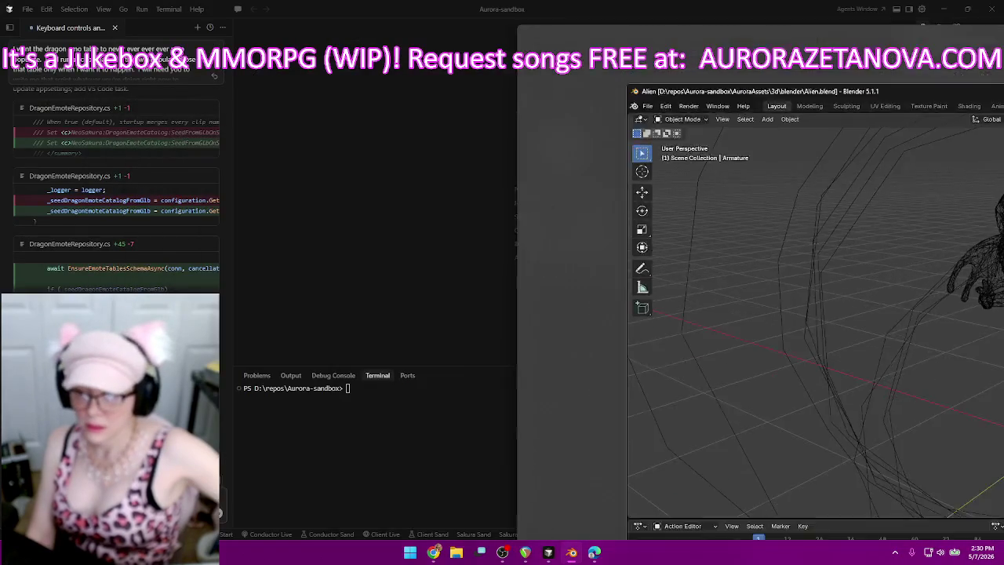
mouse_move(373, 122)
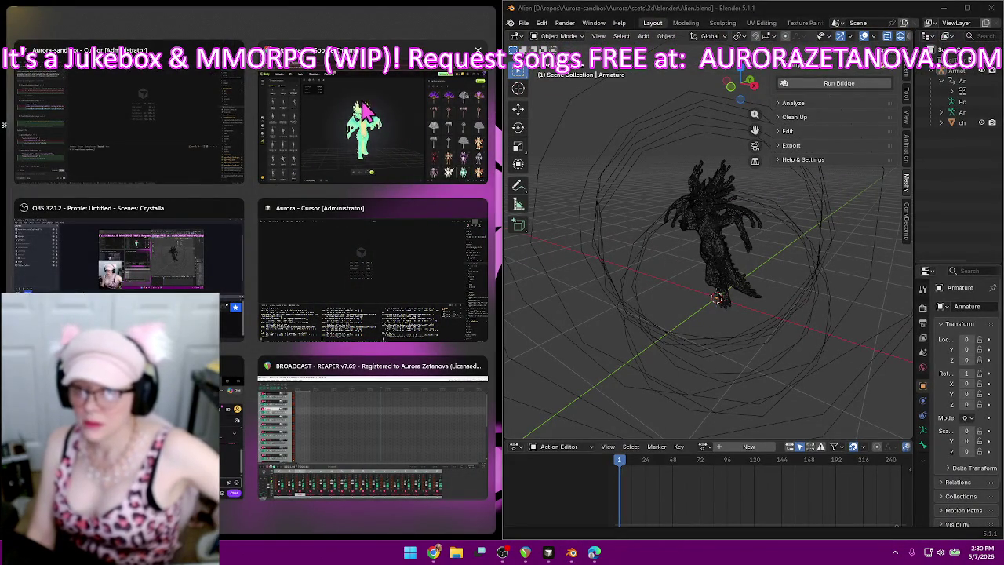
click(130, 113)
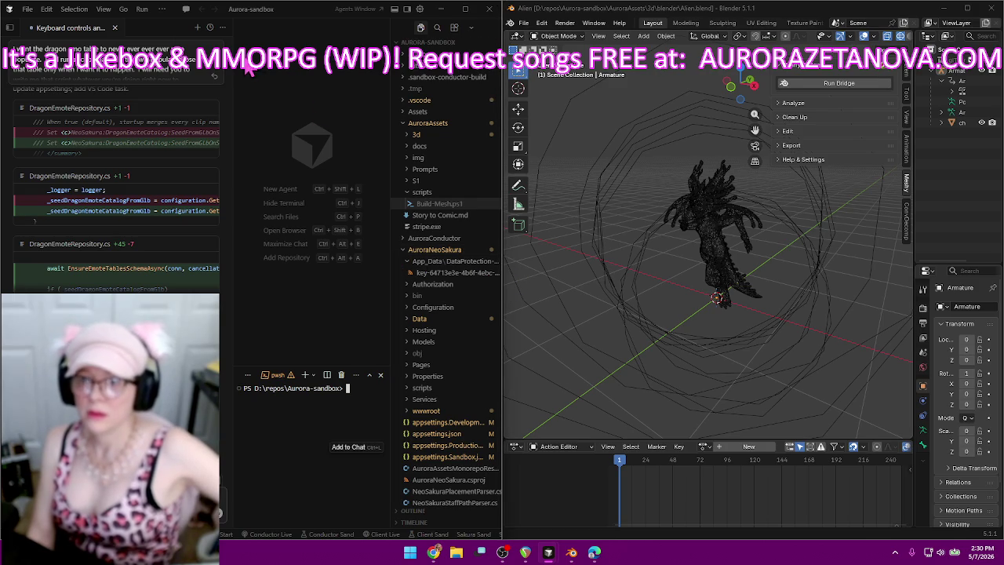
drag(57, 31, 265, 128)
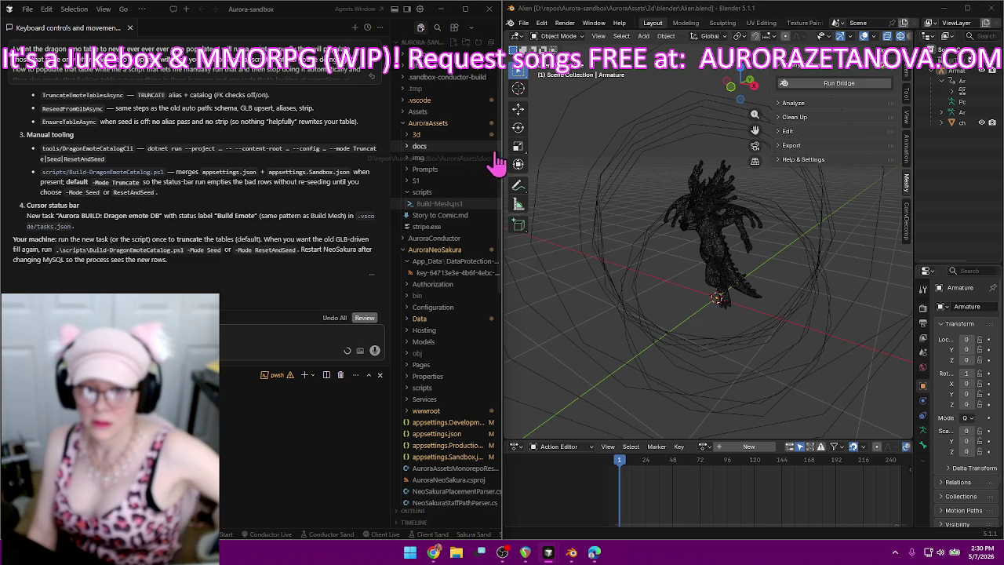
mouse_move(500, 155)
mouse_down()
mouse_move(225, 155)
mouse_move(262, 156)
mouse_up()
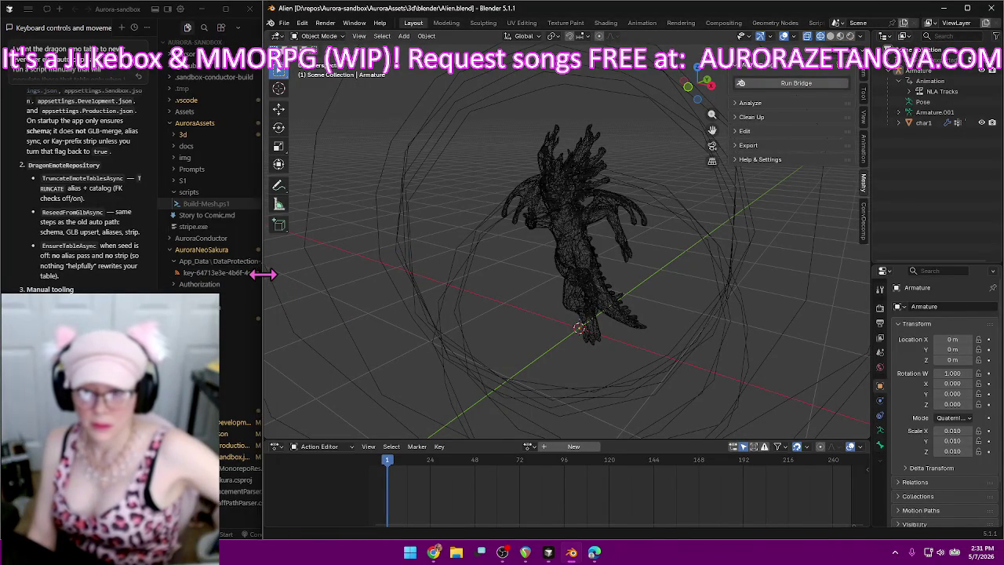
- Adjust the pane widths, then maximize Cursor and scroll to the agent's Done summary
drag(263, 274, 292, 285)
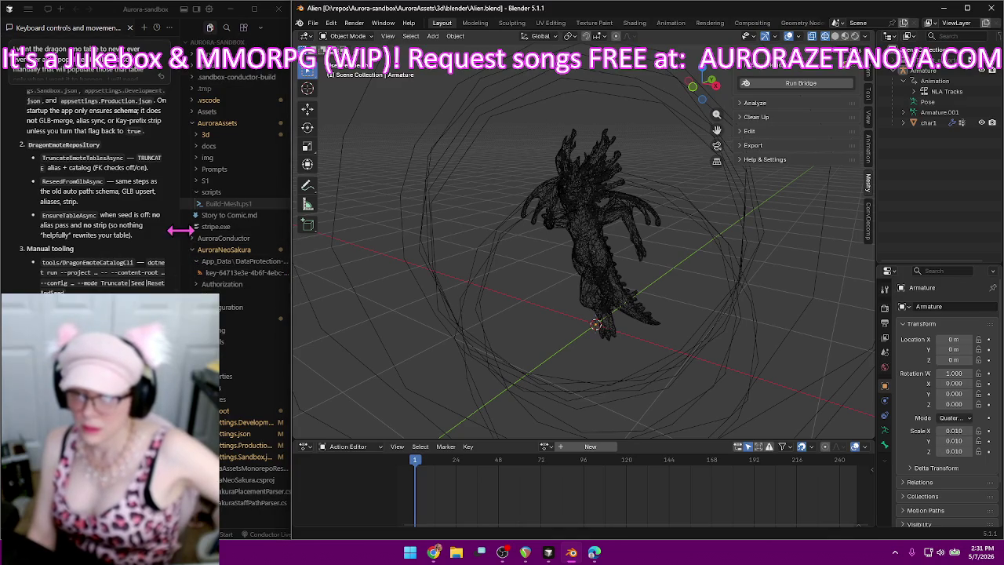
drag(187, 238, 179, 227)
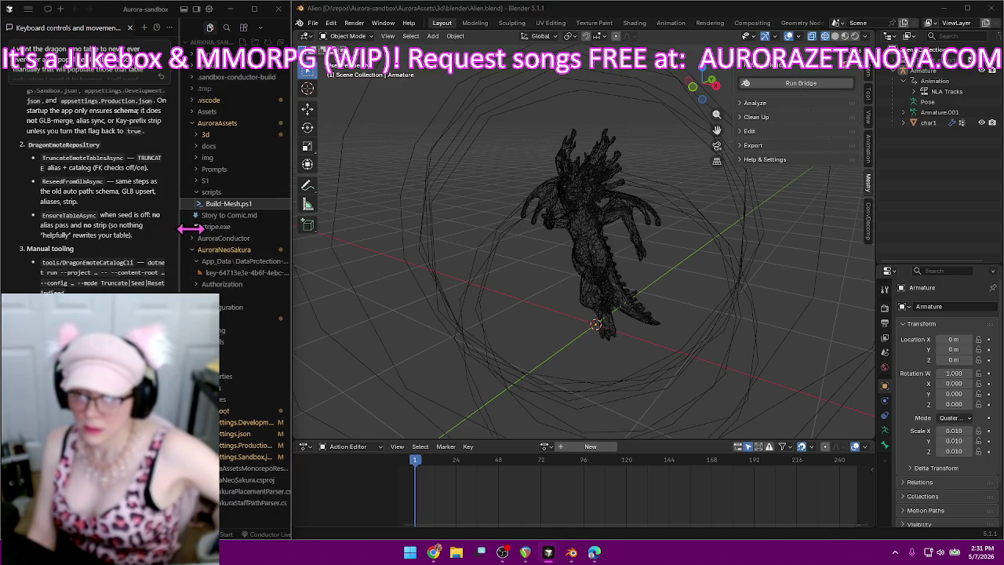
drag(244, 235, 226, 235)
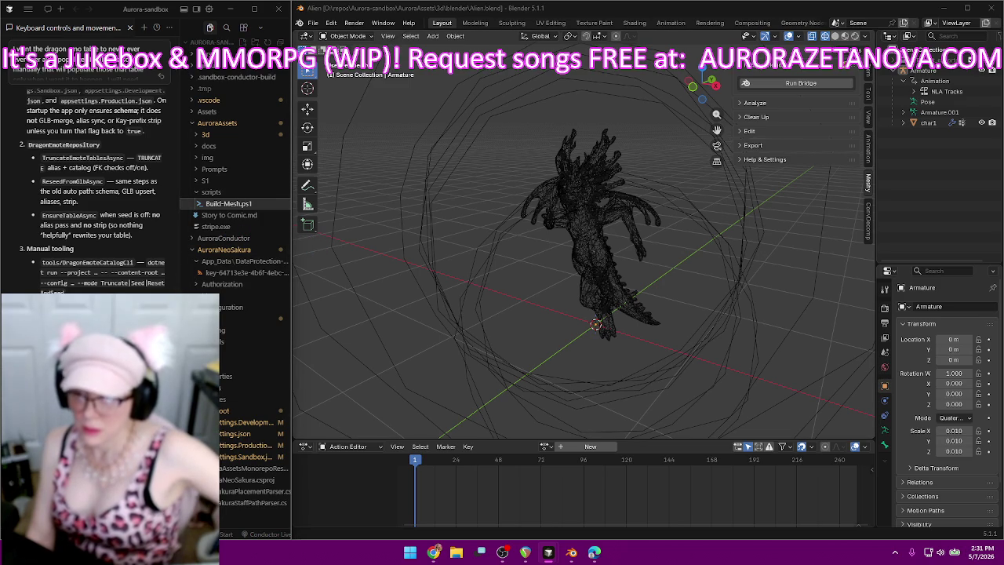
scroll(116, 200, down, 5)
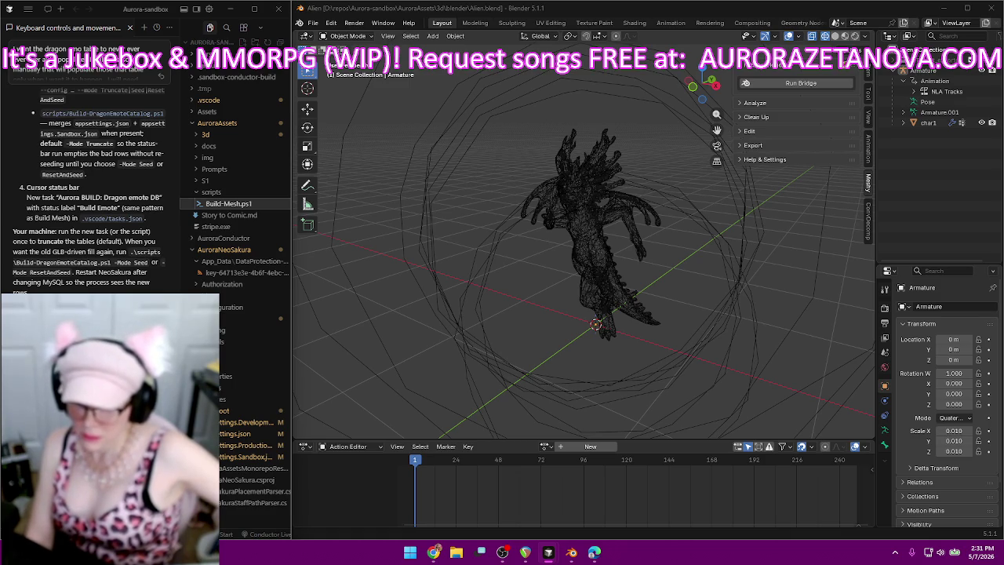
click(253, 11)
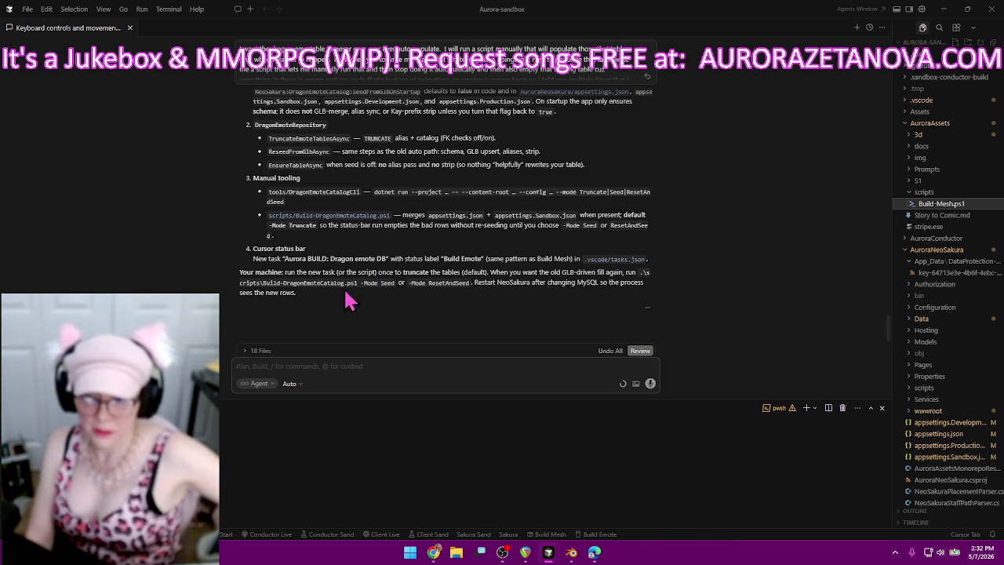
scroll(353, 294, up, 3)
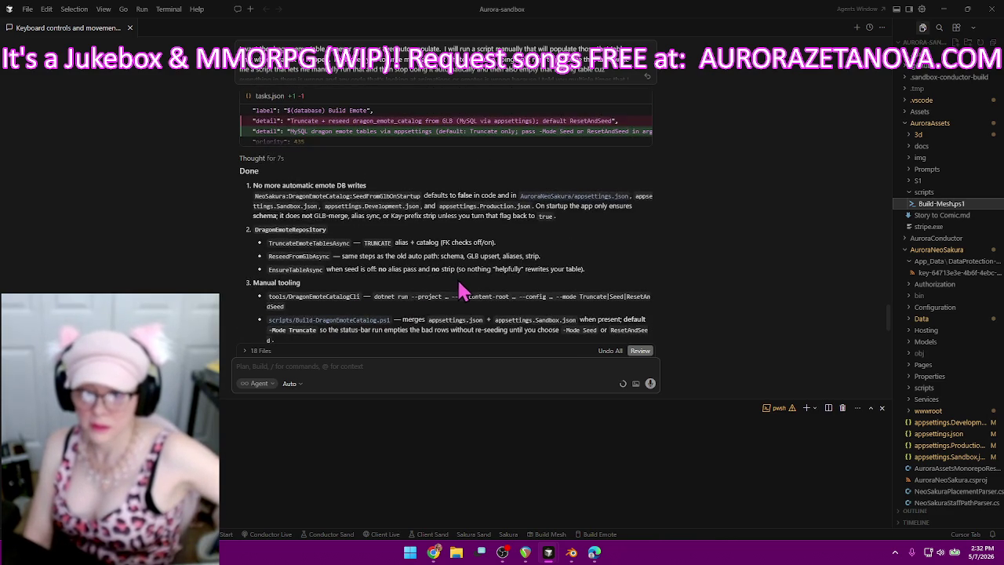
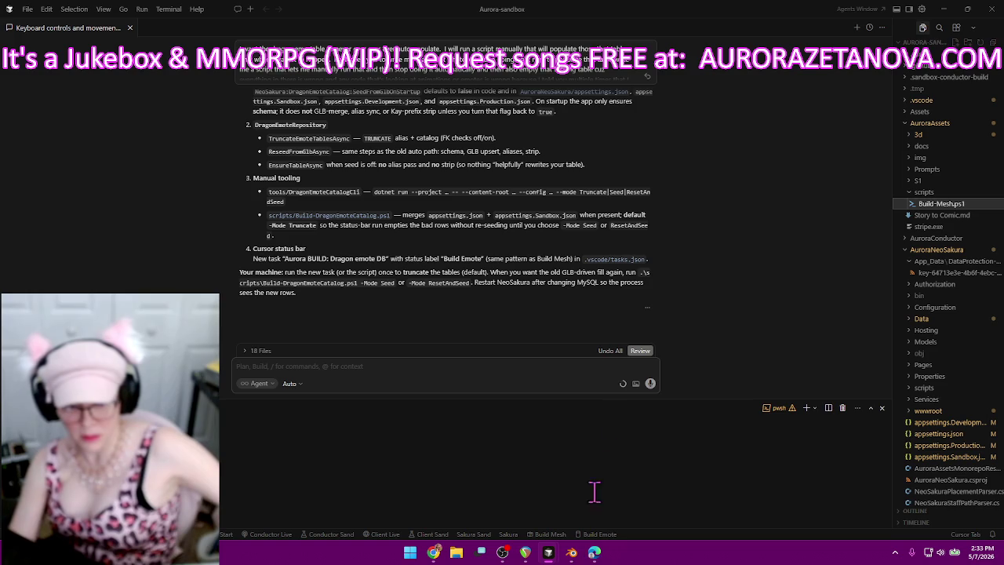
- Run the Aurora BUILD: Dragon emote DB task from the status bar, then return to the Aurora workspace
click(589, 536)
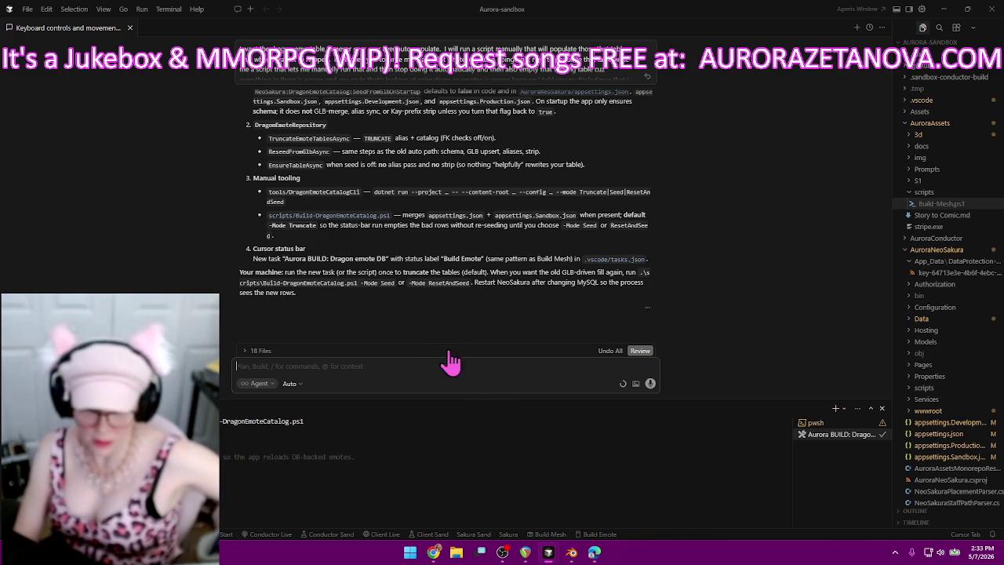
click(947, 15)
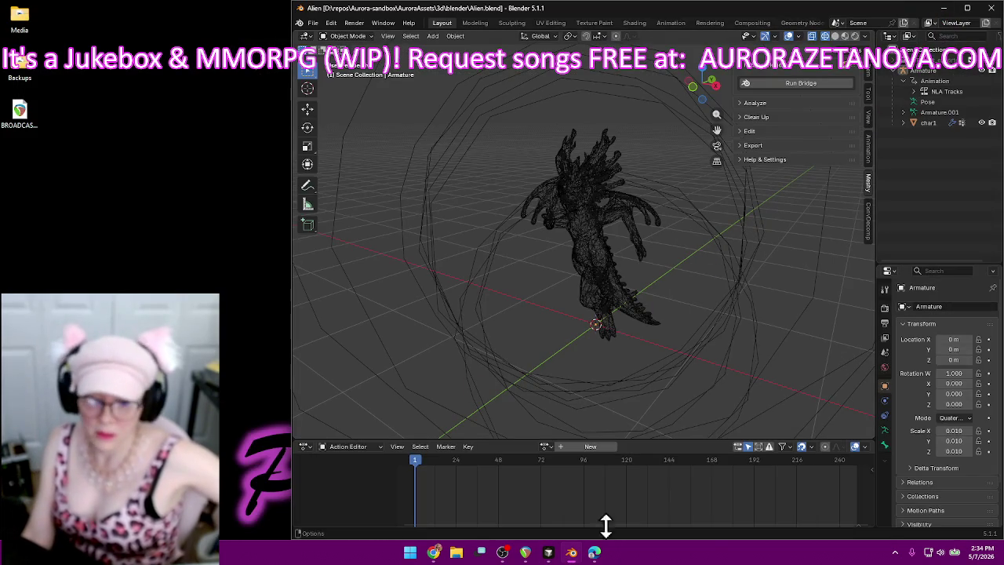
mouse_move(549, 553)
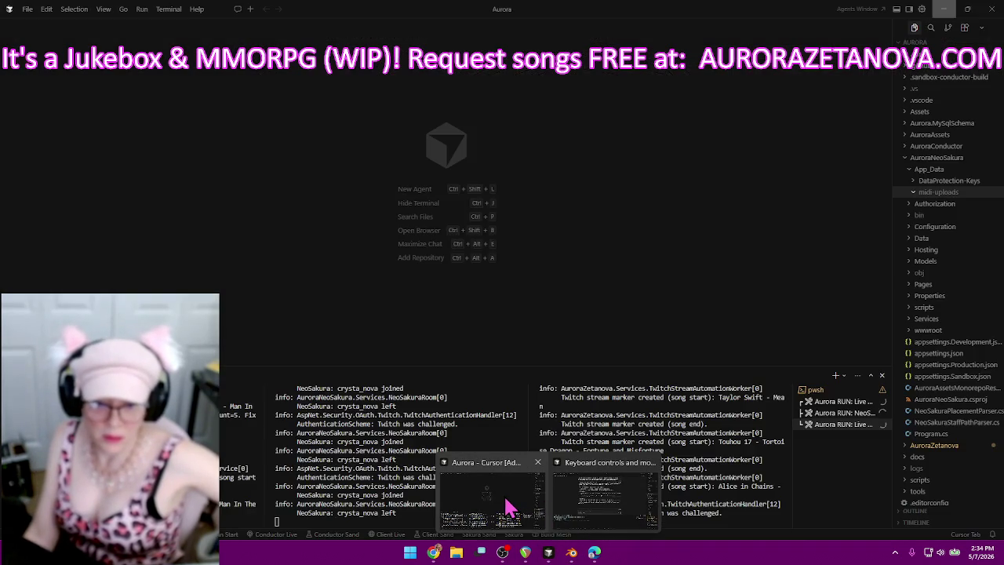
click(508, 506)
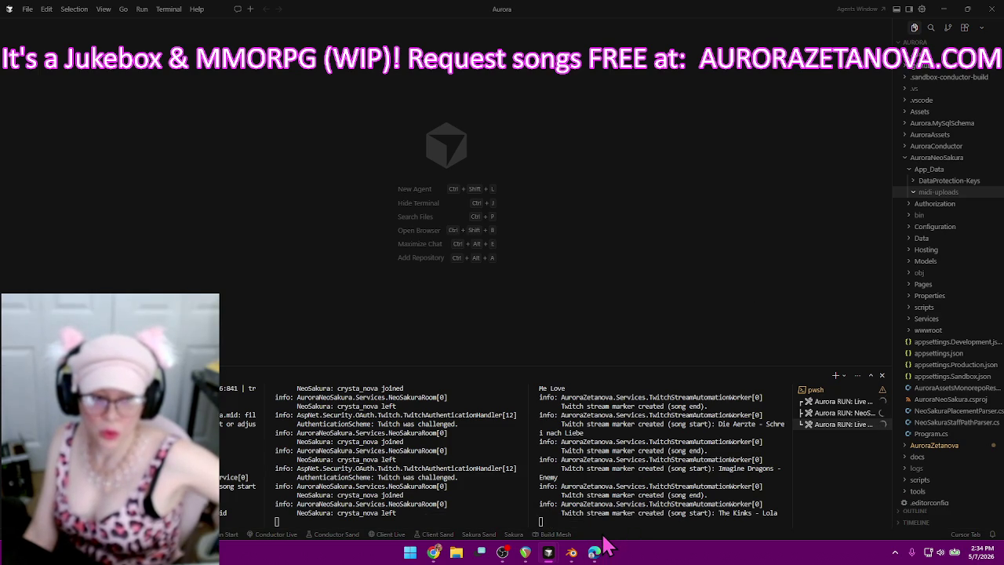
- Minimize the Aurora window, then bring the Aurora-sandbox window back to the front
click(944, 9)
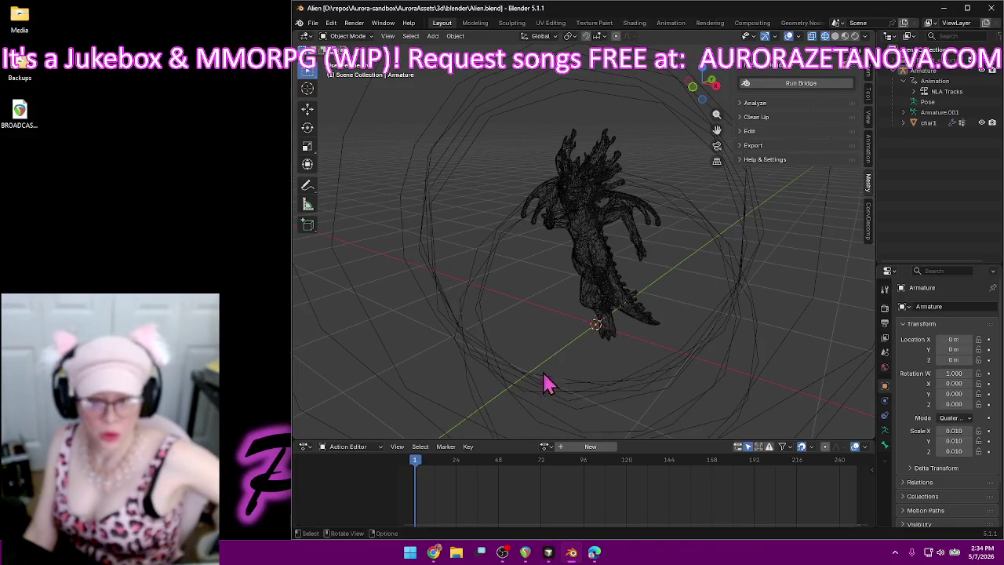
mouse_move(549, 552)
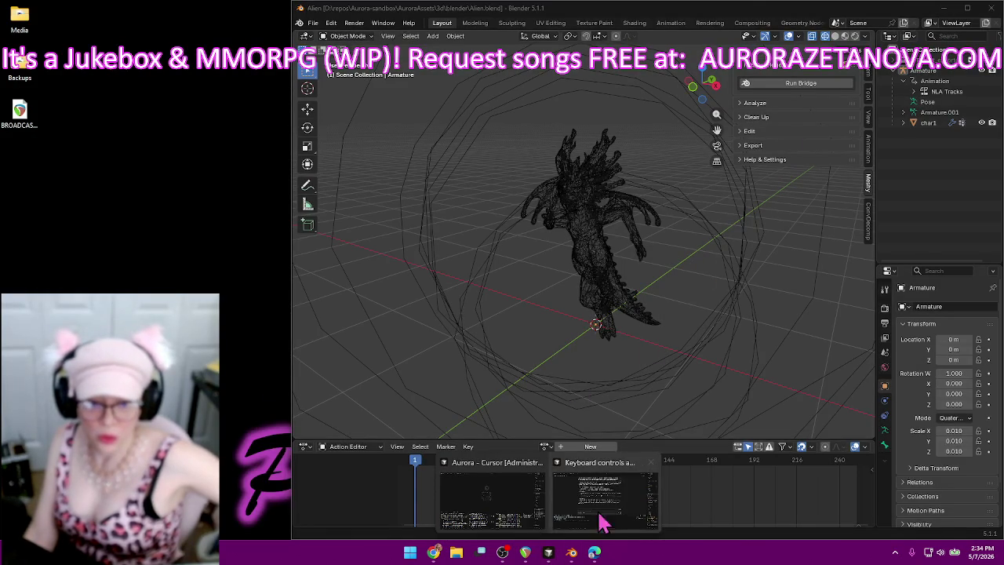
click(601, 522)
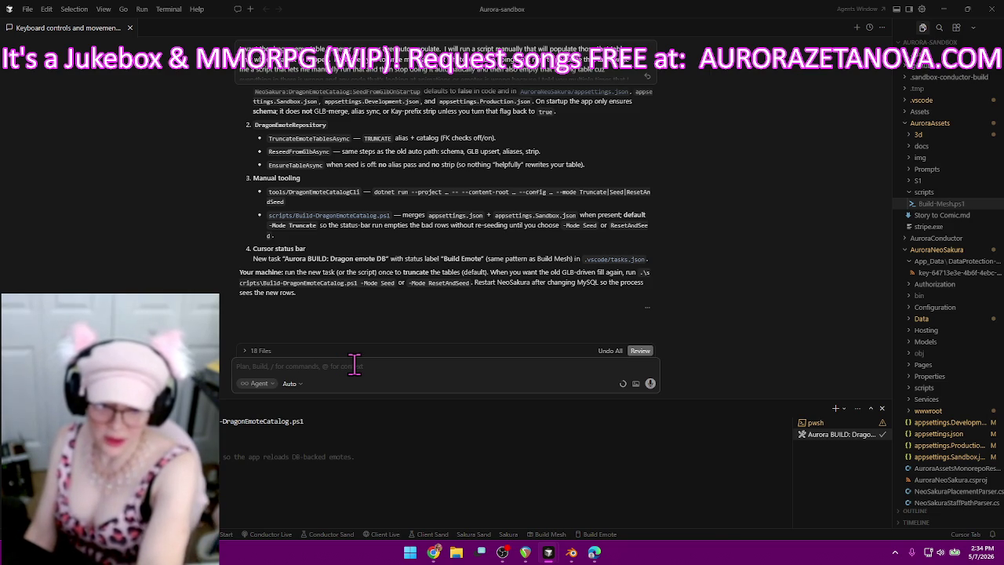
- Write 'So I ran that script and it truncated.', correcting 'trunk of' to 'truncated'
text(So)
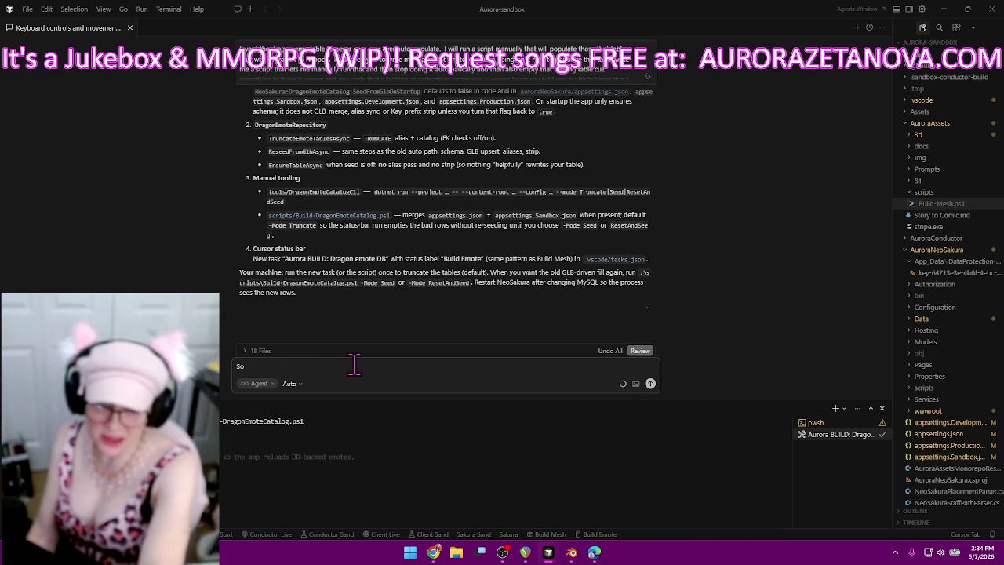
text(I ran that script and it said it trunk of the tables)
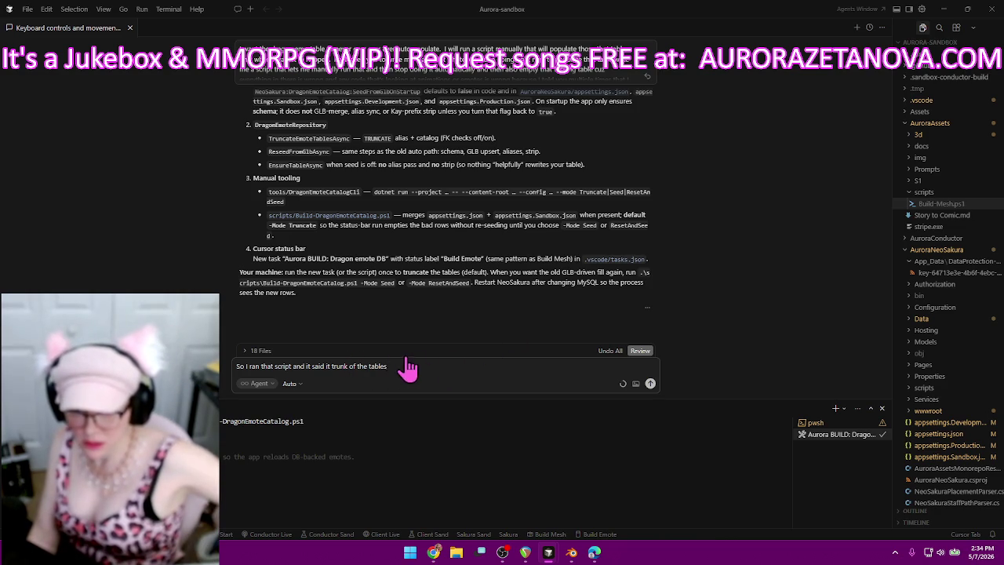
click(356, 366)
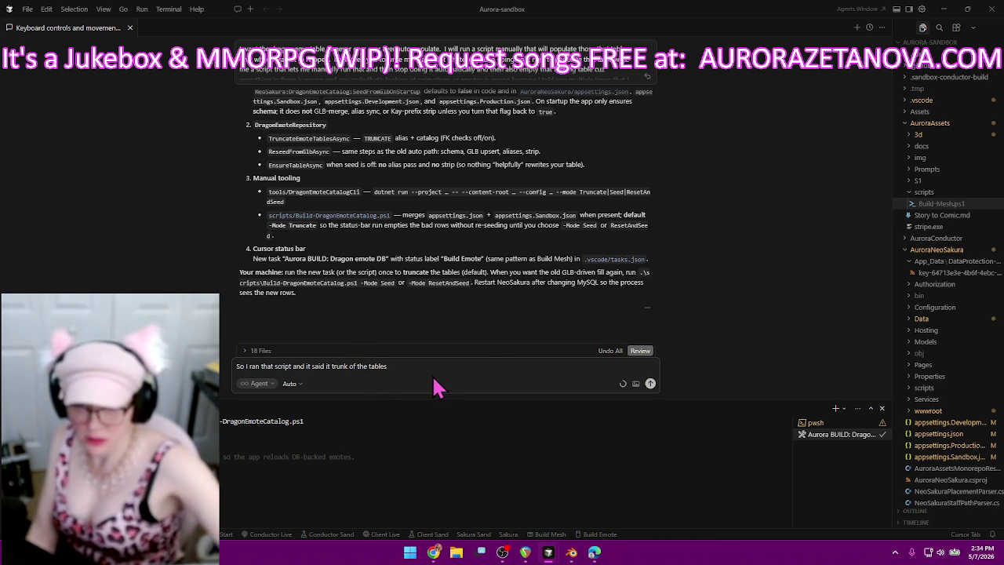
key(BackSpace)
key(BackSpace)
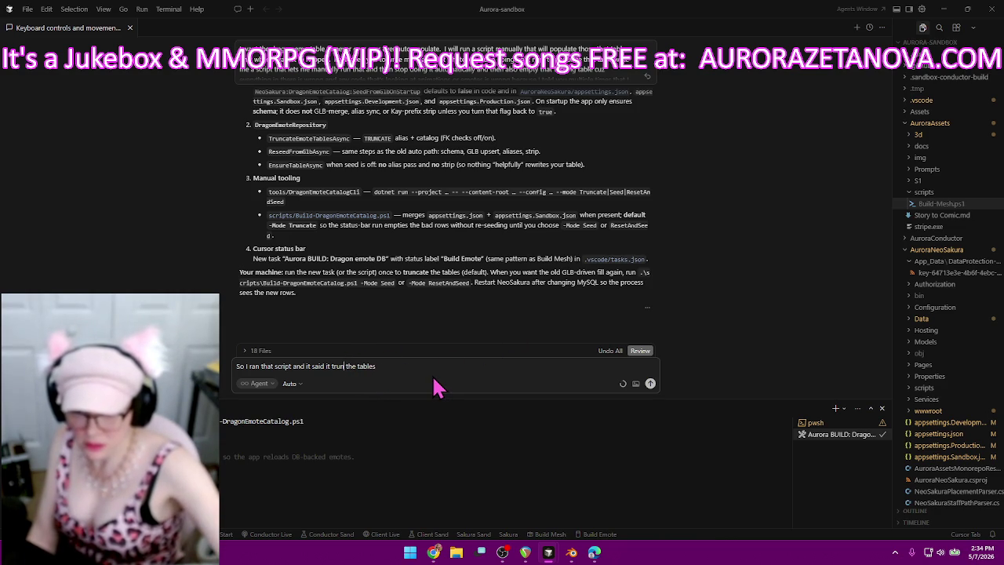
text(cat)
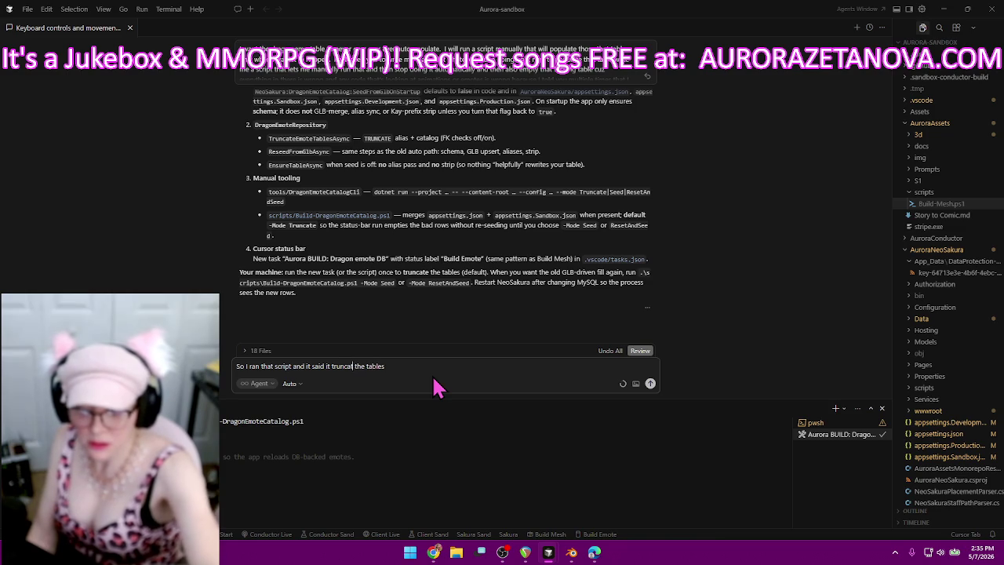
text(ed)
click(452, 368)
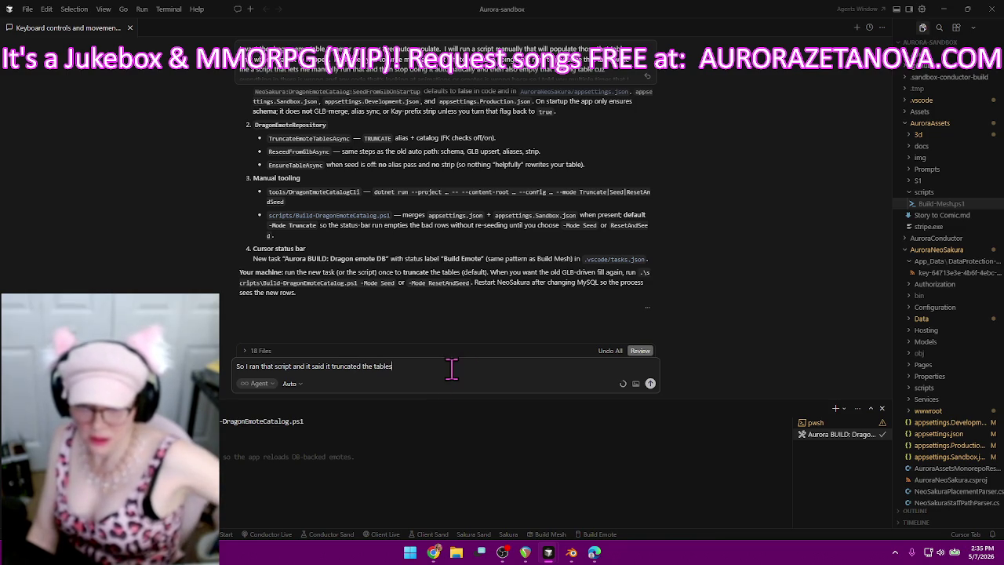
text(.)
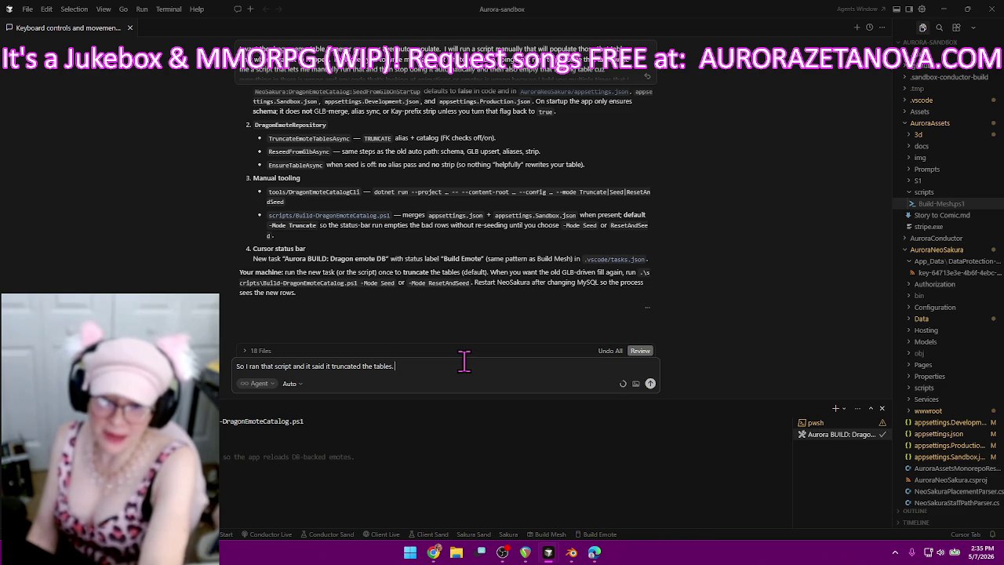
- Add the request that the agent run the script against the live SQL tables itself, and send it
text(I want you to run that script so that it applies to the live sequel tables as well)
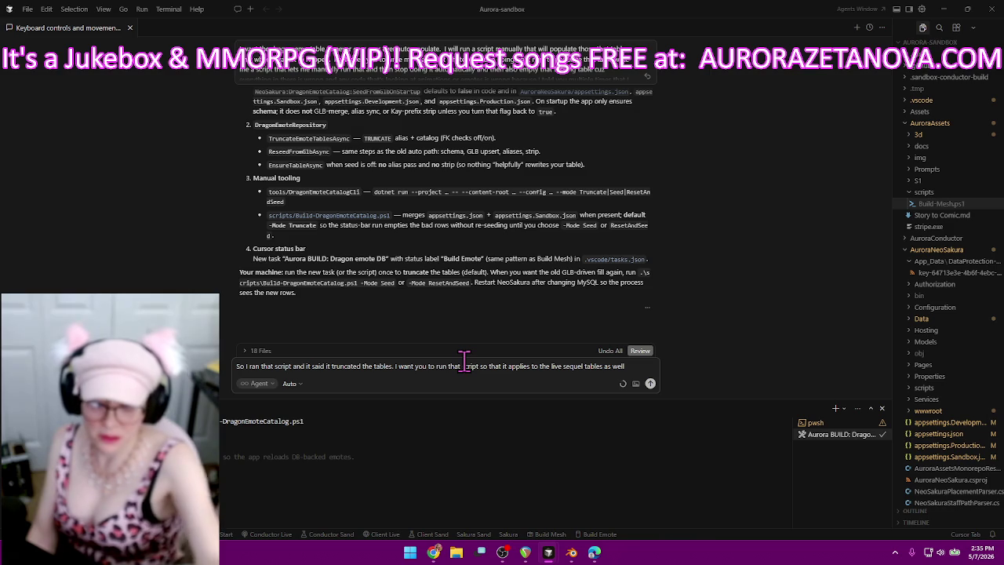
text(.)
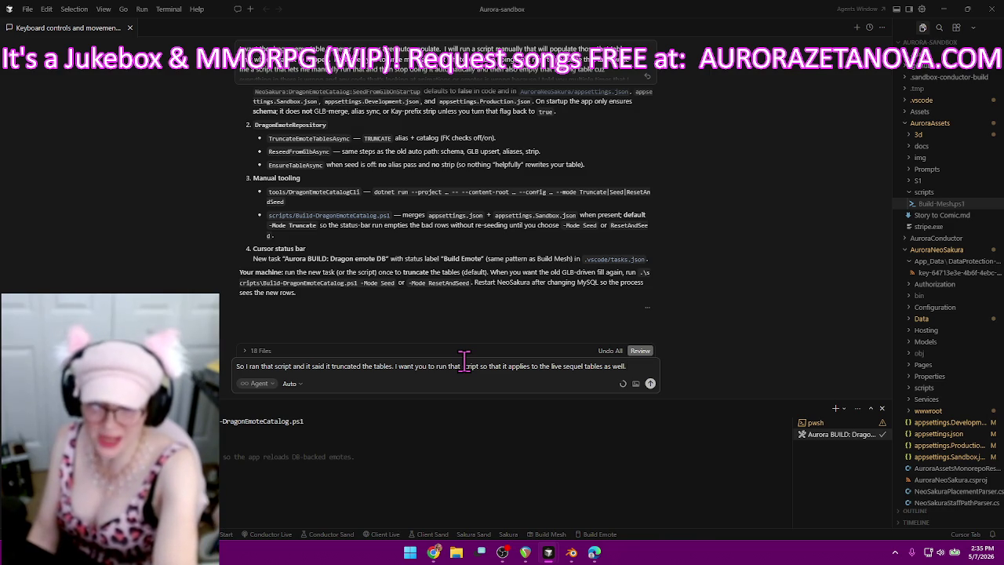
text(You're running the script understand don't give me any fucking homework I'll bitch slap you)
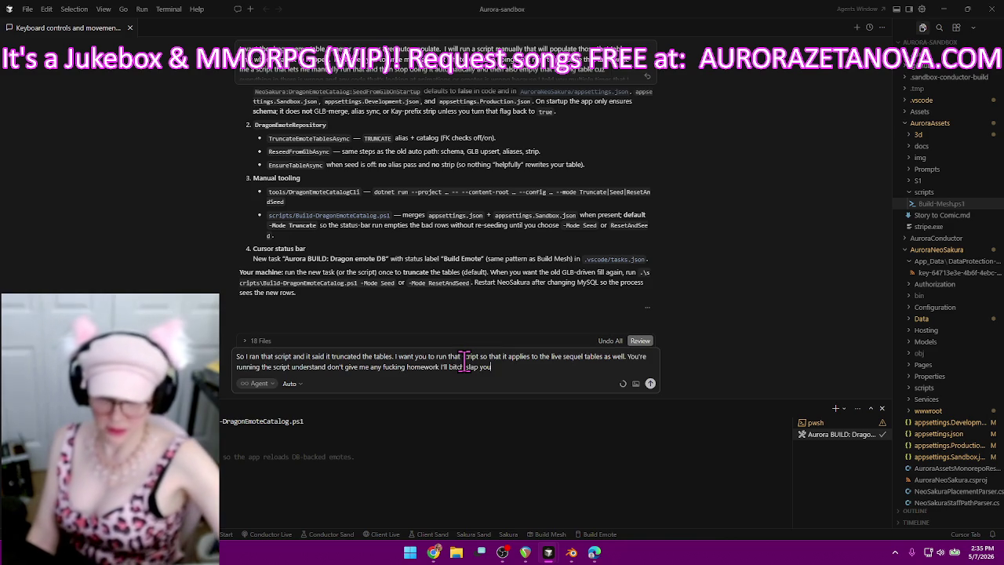
key(Return)
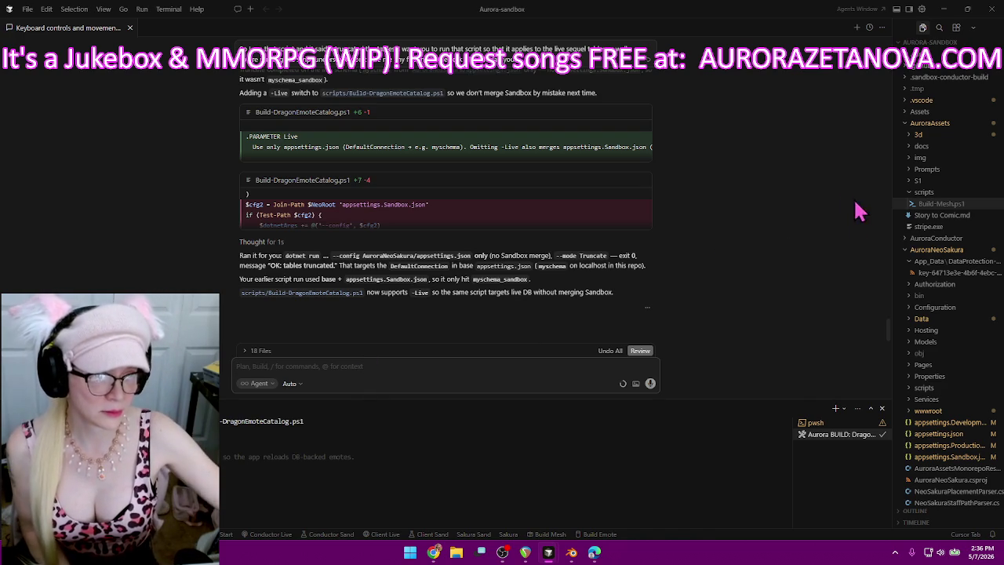
- Expand AuroraAssets/3d and browse its export and dragon subfolders
click(914, 137)
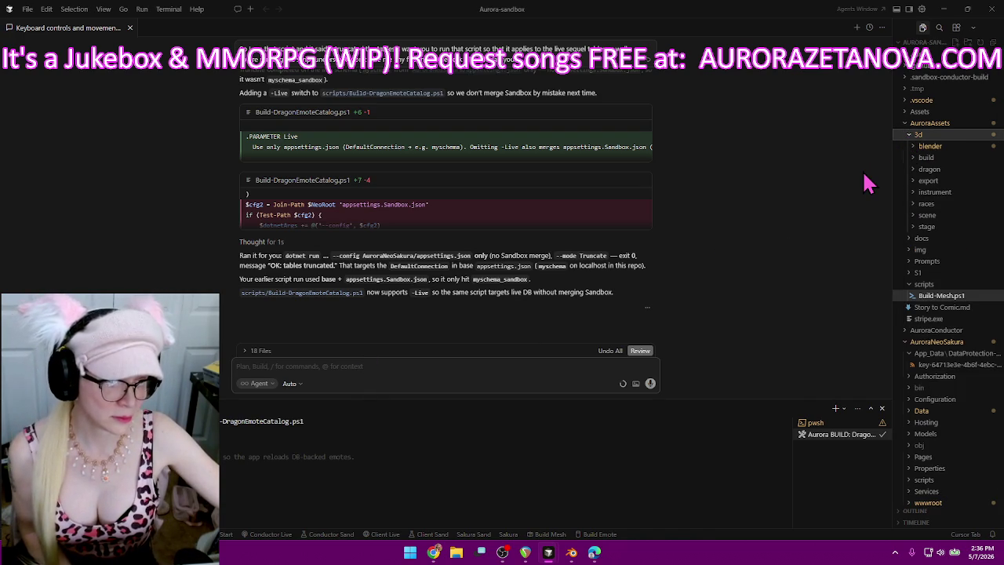
click(910, 182)
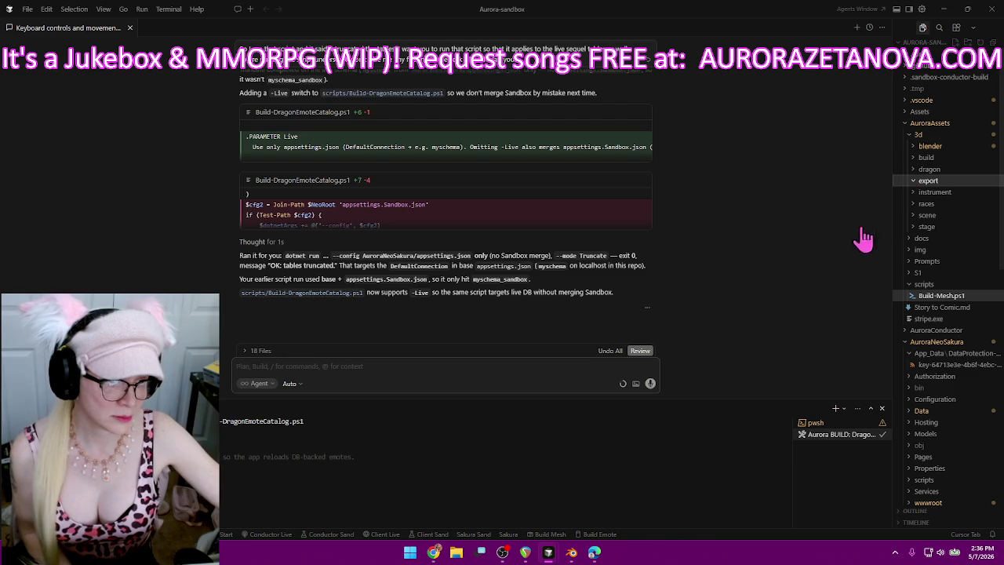
click(941, 182)
right_click(934, 186)
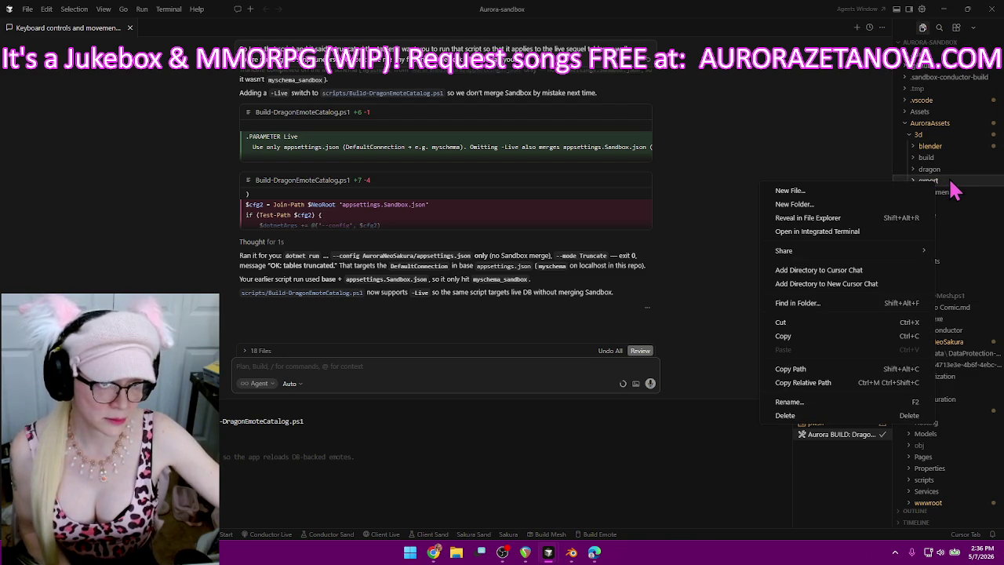
key(Escape)
click(914, 171)
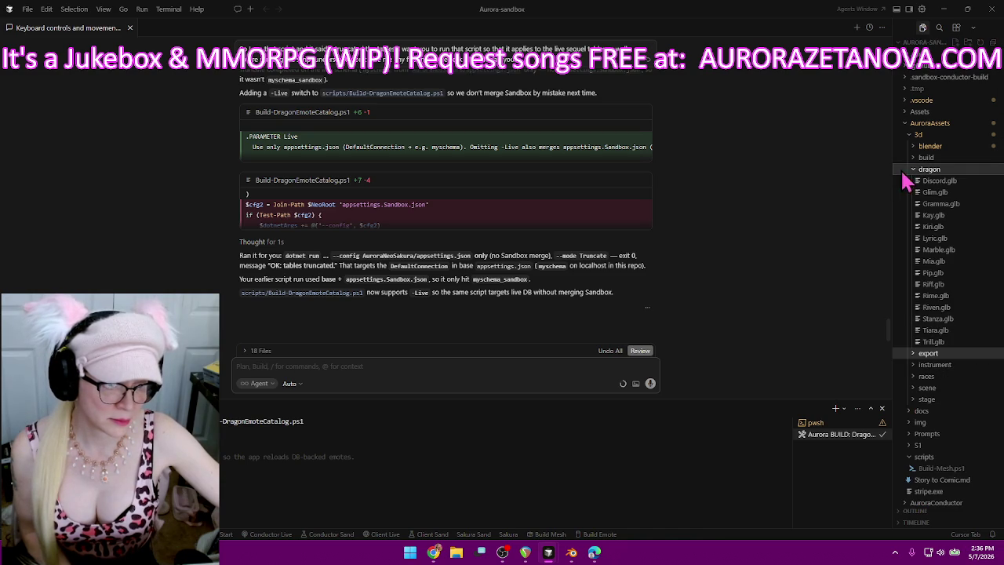
click(916, 169)
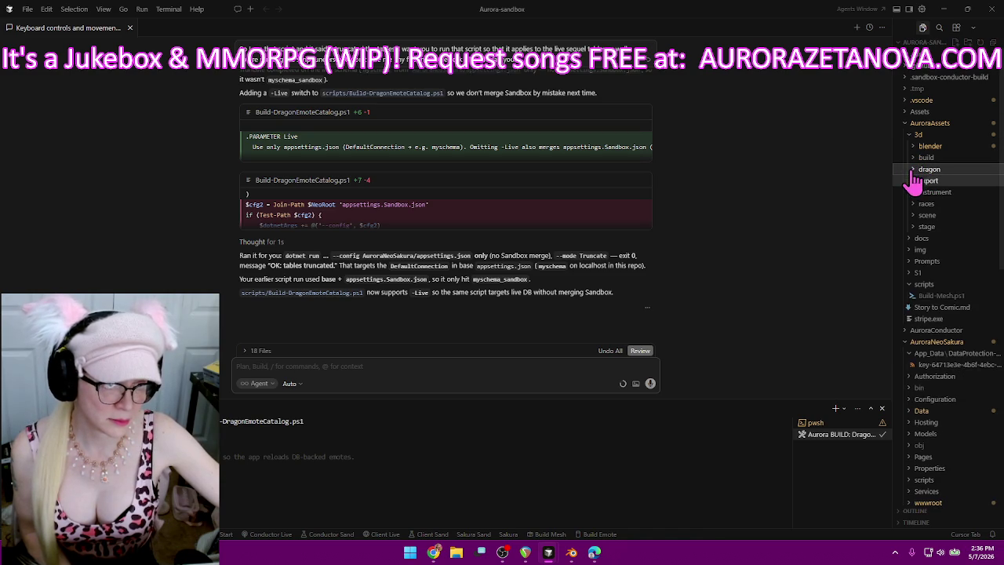
- Copy the export folder's relative path and click into the agent chat box
click(931, 182)
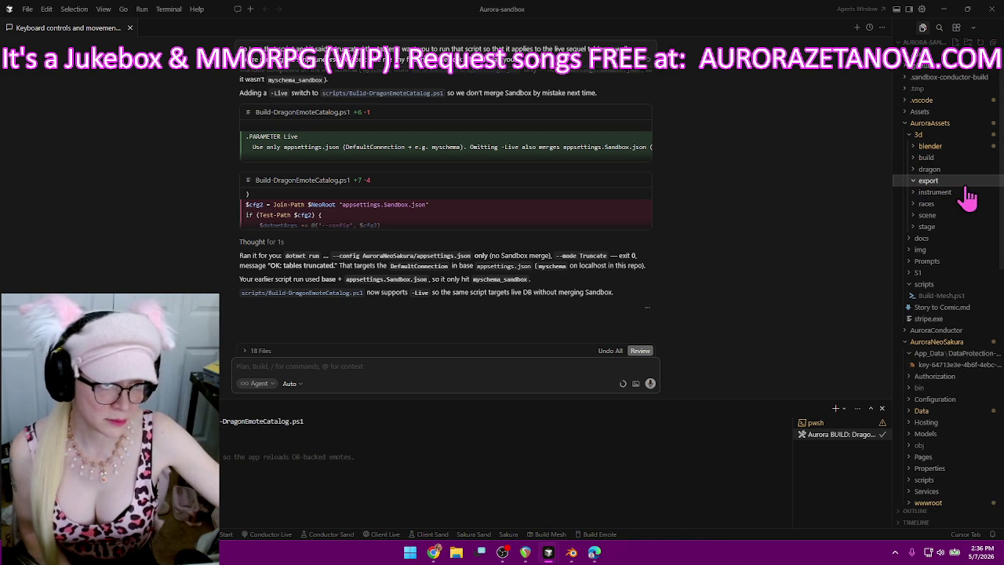
right_click(932, 184)
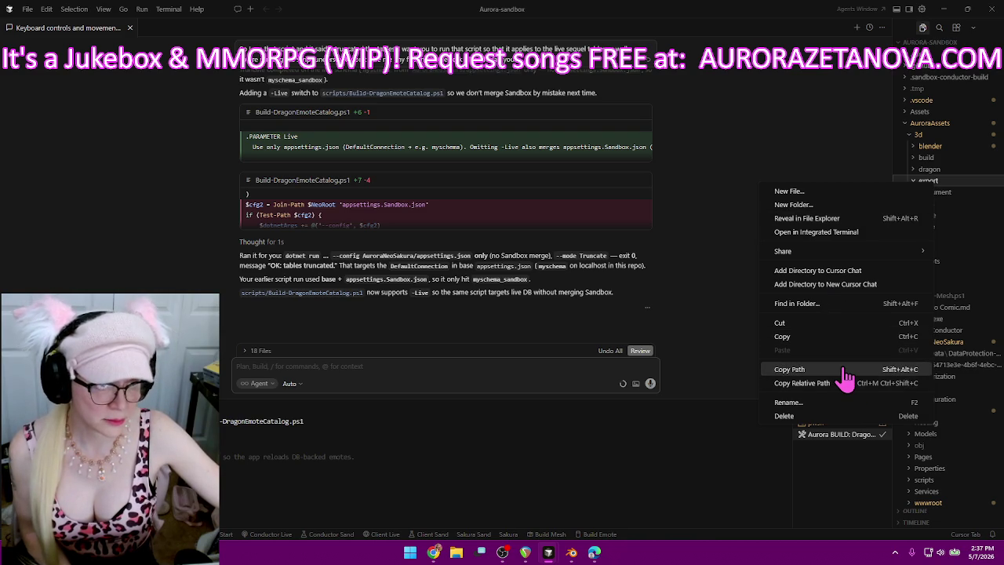
click(828, 384)
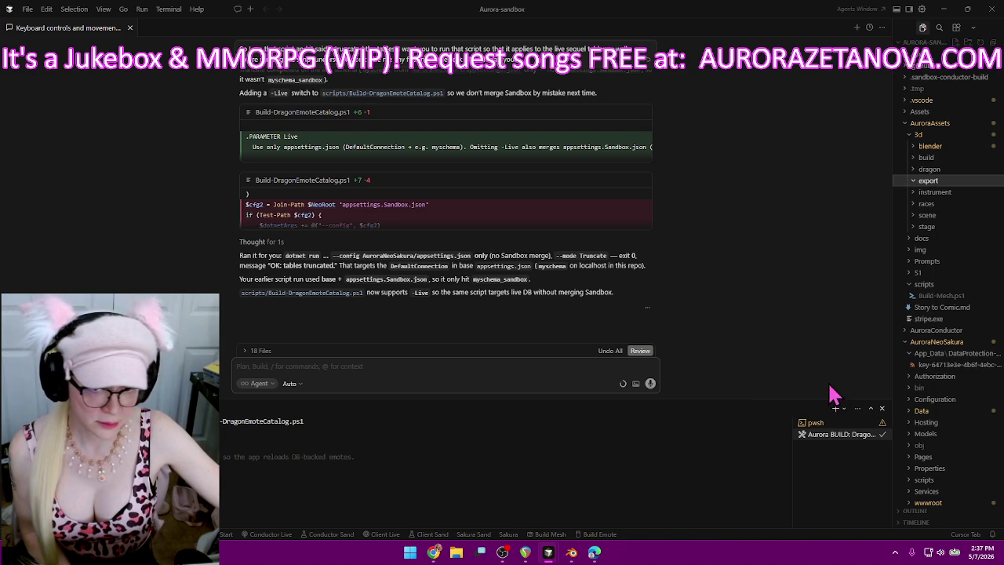
click(407, 362)
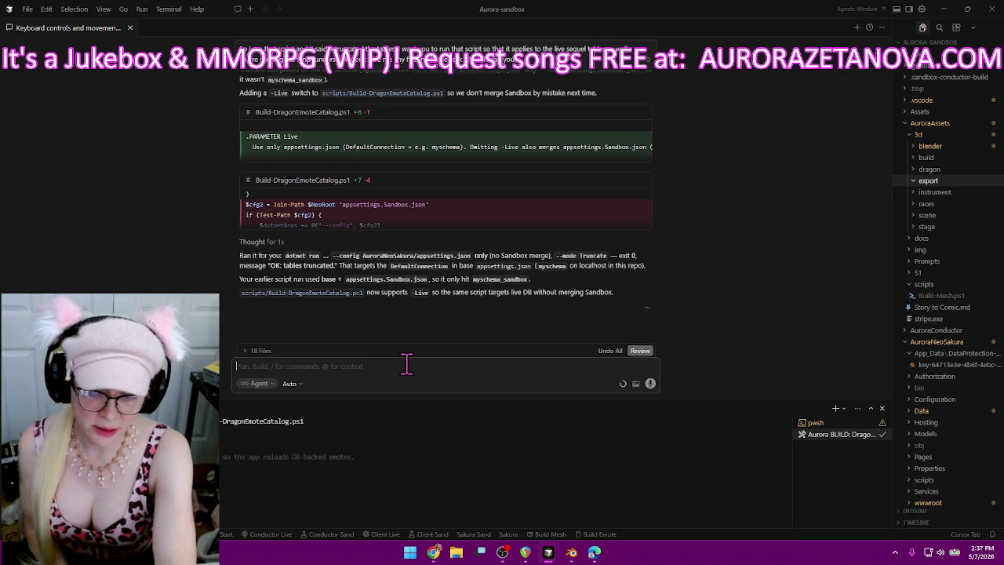
- Draft 'No change the script…' asking it to read the first glb file found in the export folder
text(No change the script so that instead of truncating tables cuz we don't need that anymore)
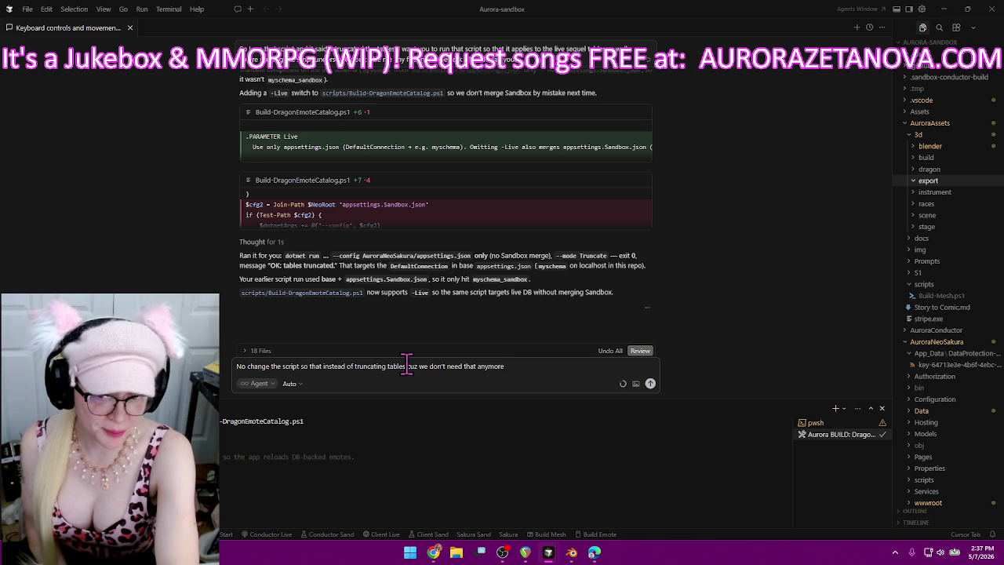
text( I want it to read this glb file from this folder)
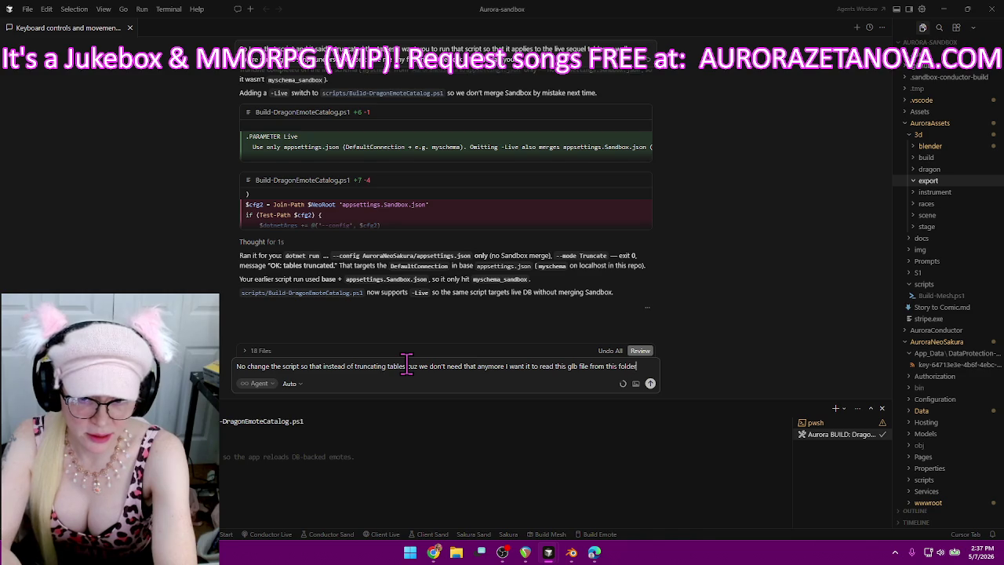
text( just the first file you find in this folder)
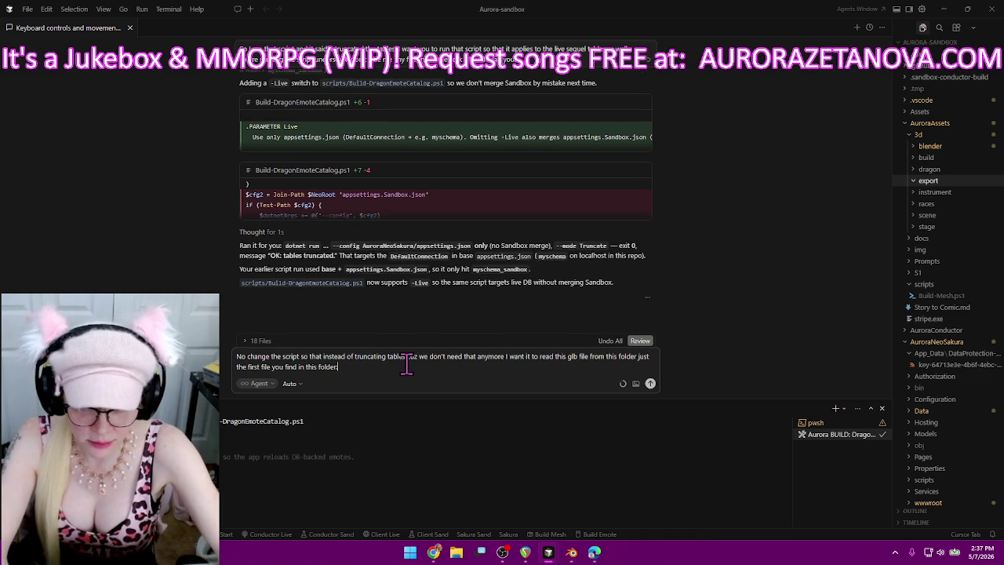
text(: AuroraAssets\3d\export)
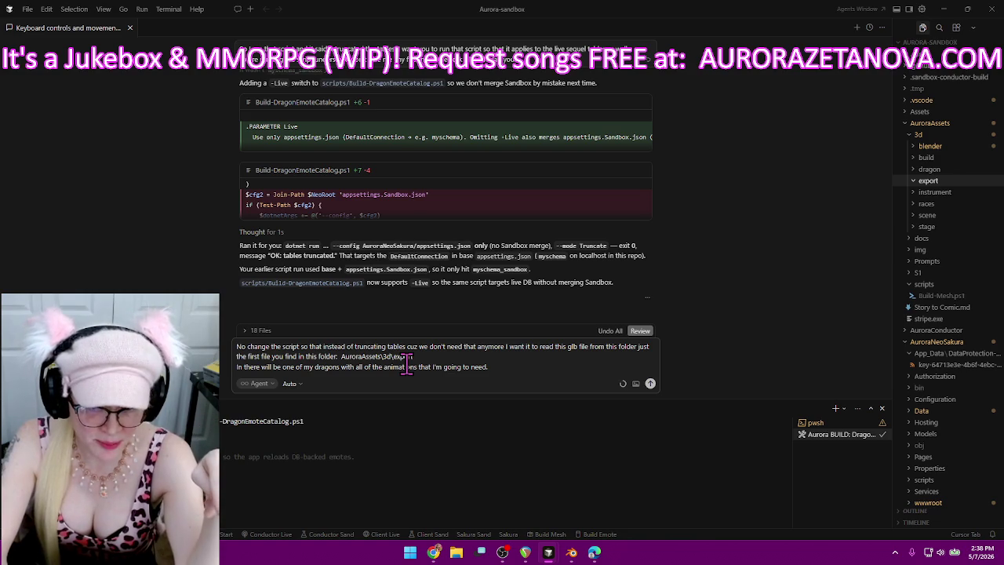
- Explain that the script should read the glb file into the database
text(So when I run this script)
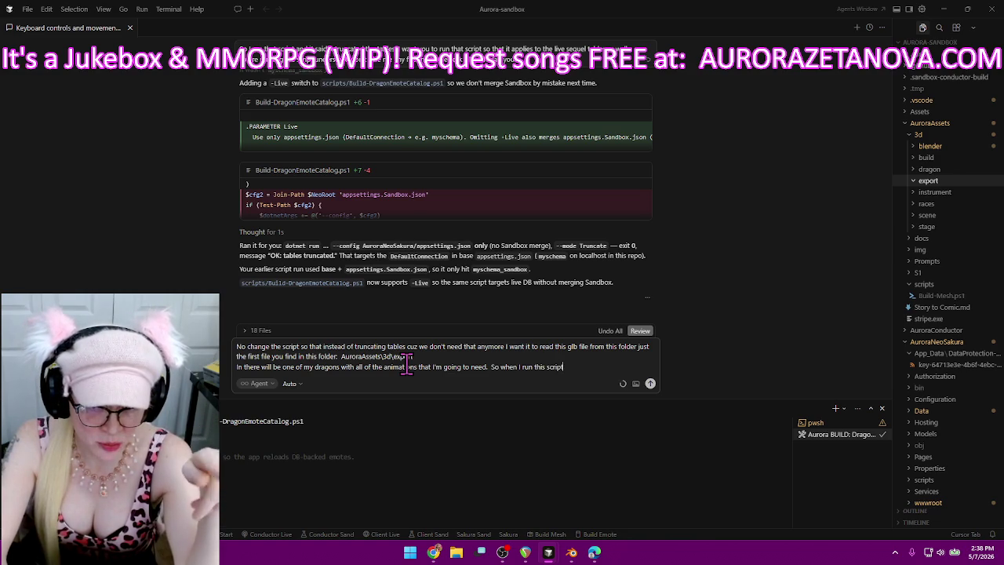
text( after you're done making these changes)
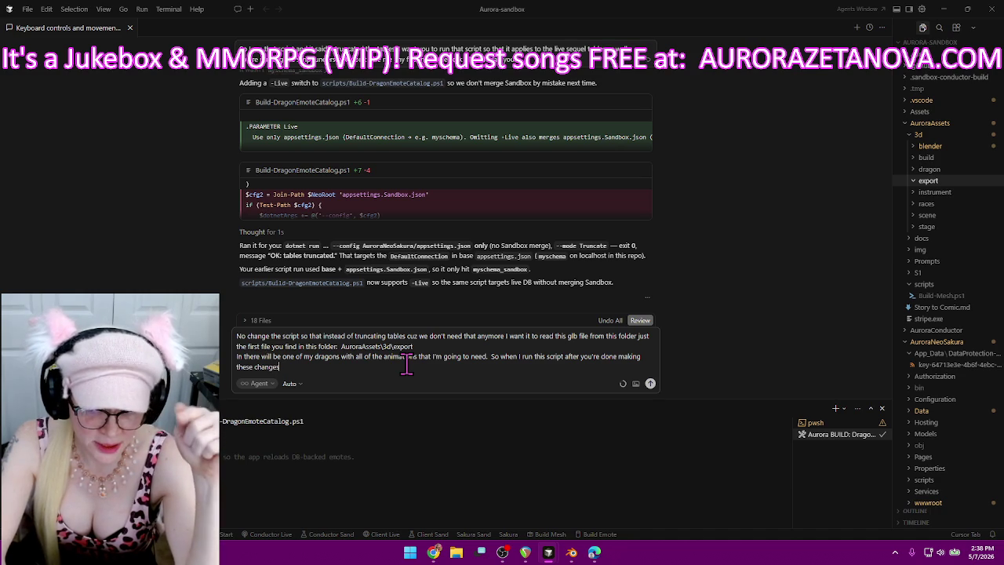
text( you're going to read that file and you're going to give me a new)
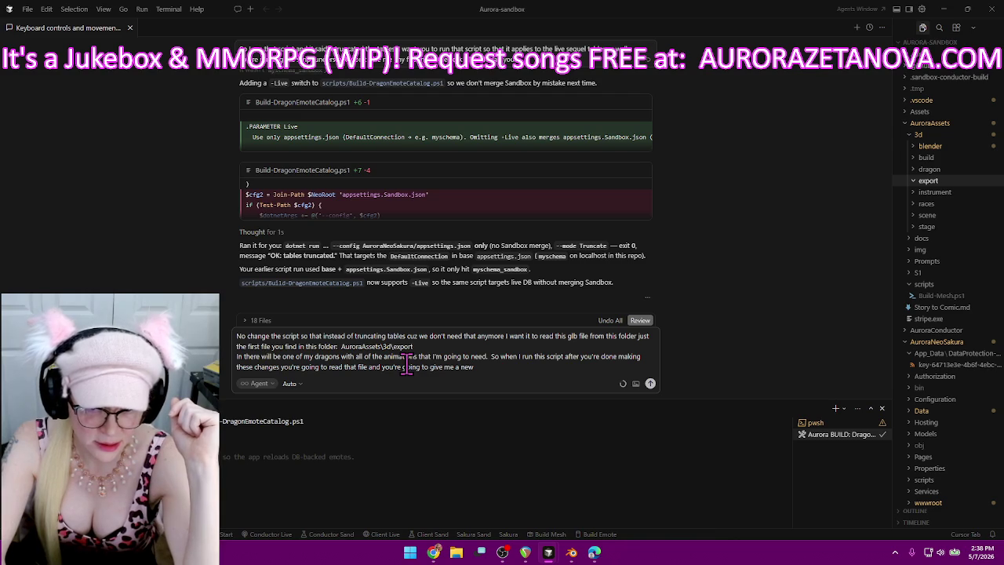
text(database so use this to see that)
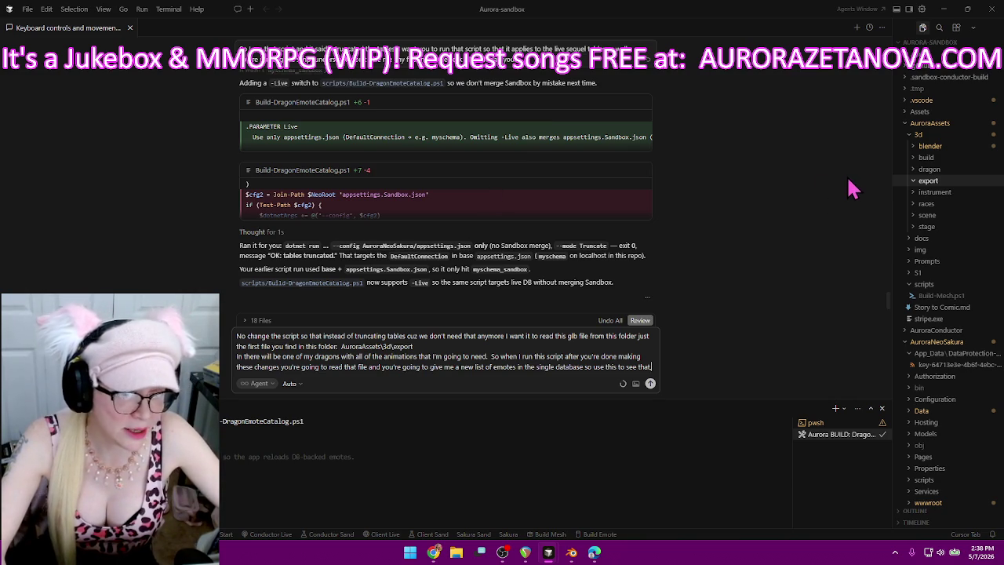
text(.)
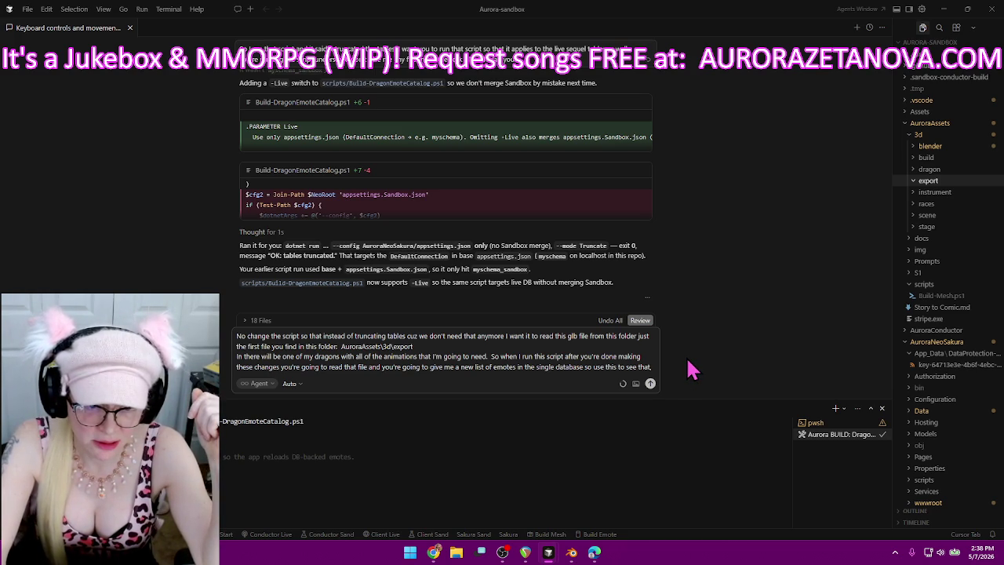
- Add a new line saying the file isn't there yet, so take the first one, and send the request
key(shift+Return)
text(The file is not there yet but it will be I promise you and I'll b)
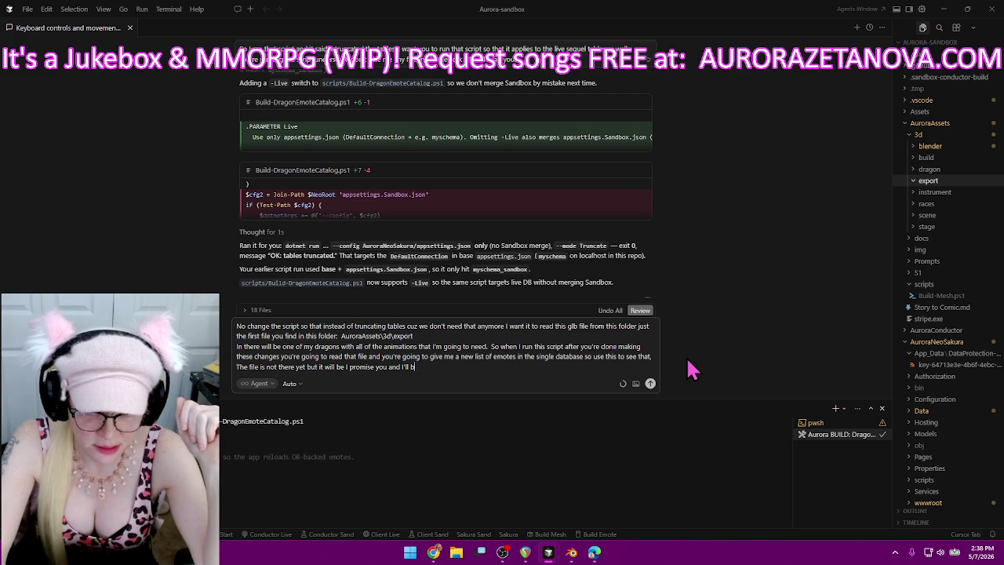
text(here just take the first one you find.)
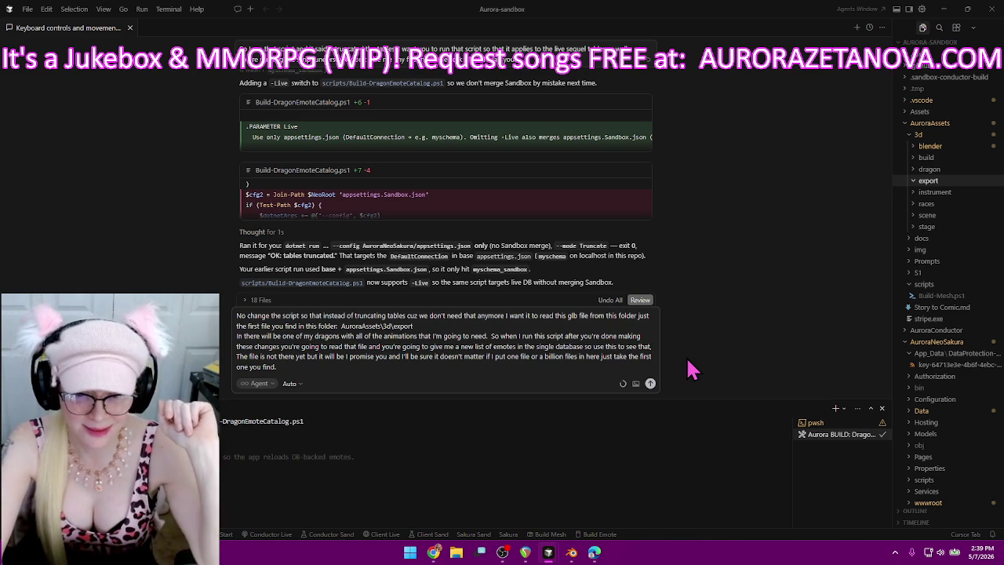
text(Oh you write the code I'll go work on the file)
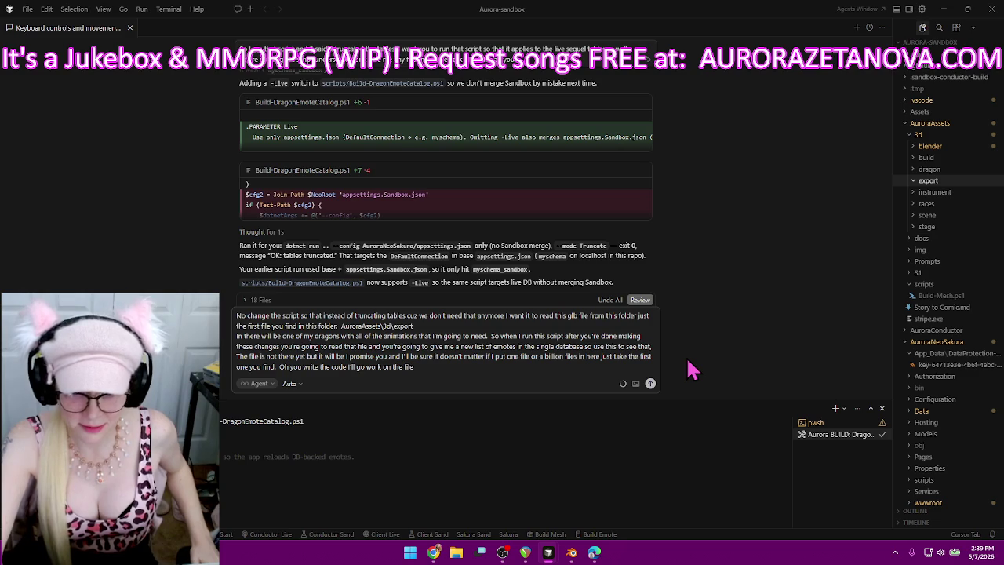
key(Return)
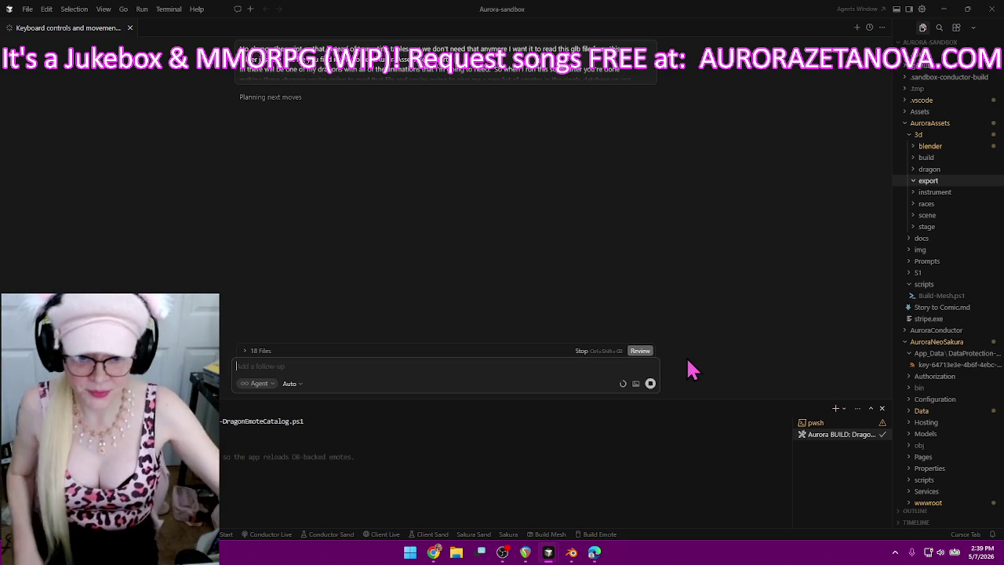
click(572, 551)
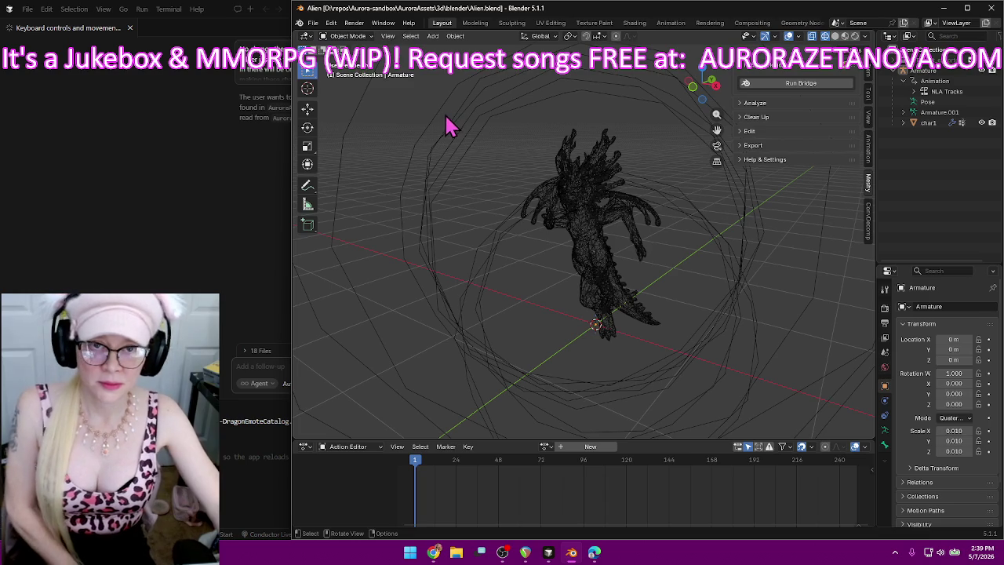
- Delete the alien armature and mesh from the scene
click(313, 23)
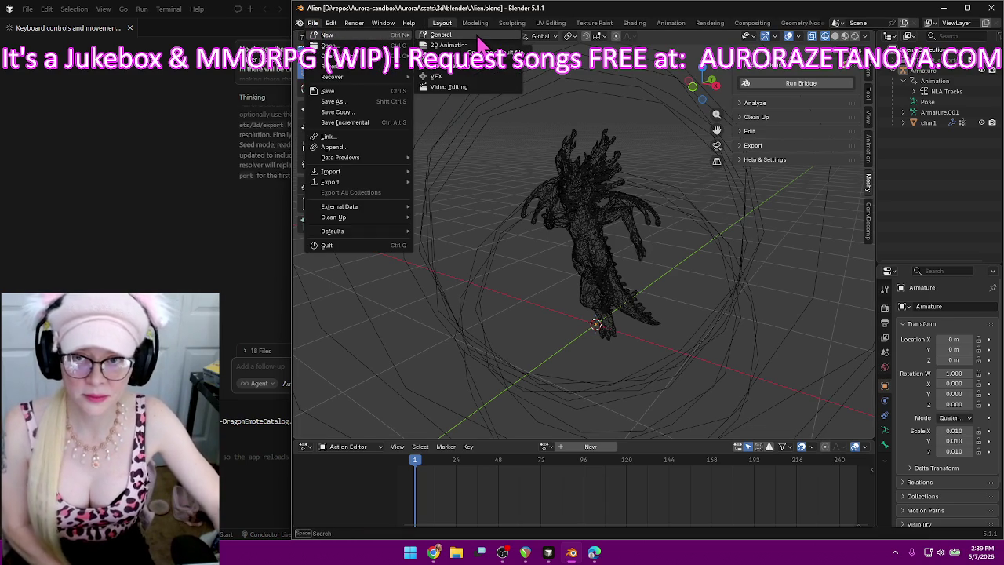
click(931, 73)
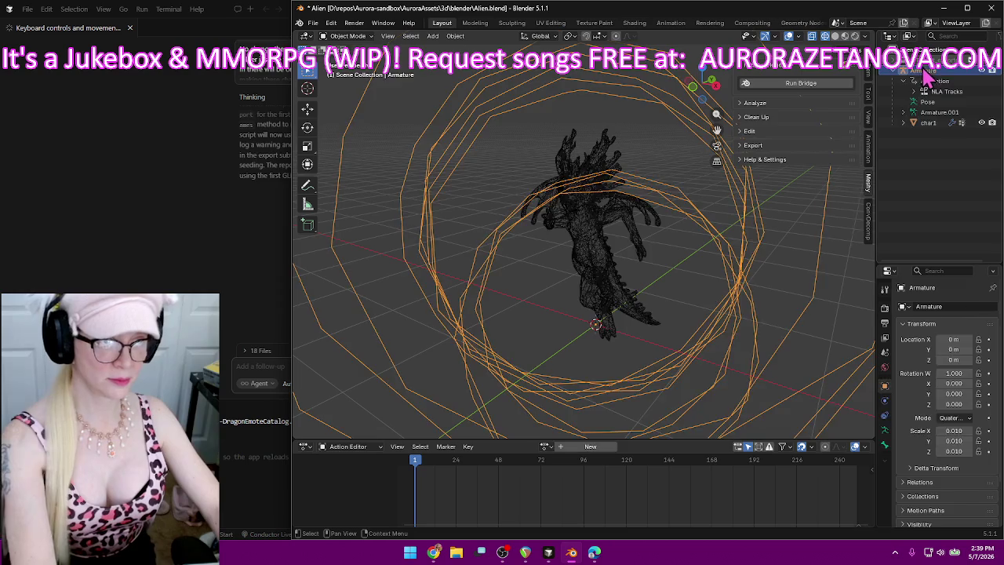
key(Delete)
key(ctrl+z)
key(ctrl+shift+z)
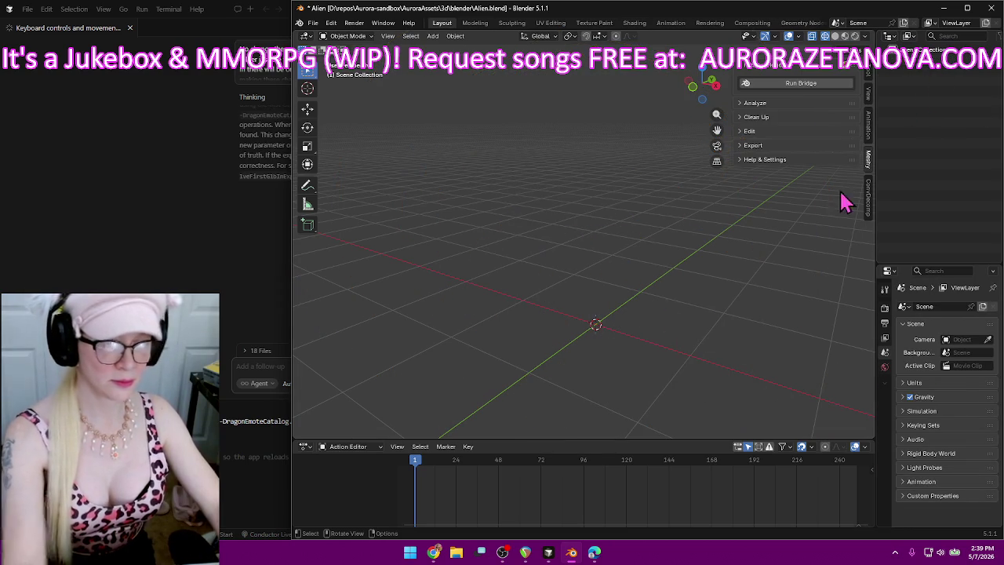
- Import the Azure Splash Dragon merged-animations GLB from Downloads/Alien via glTF 2.0
click(313, 23)
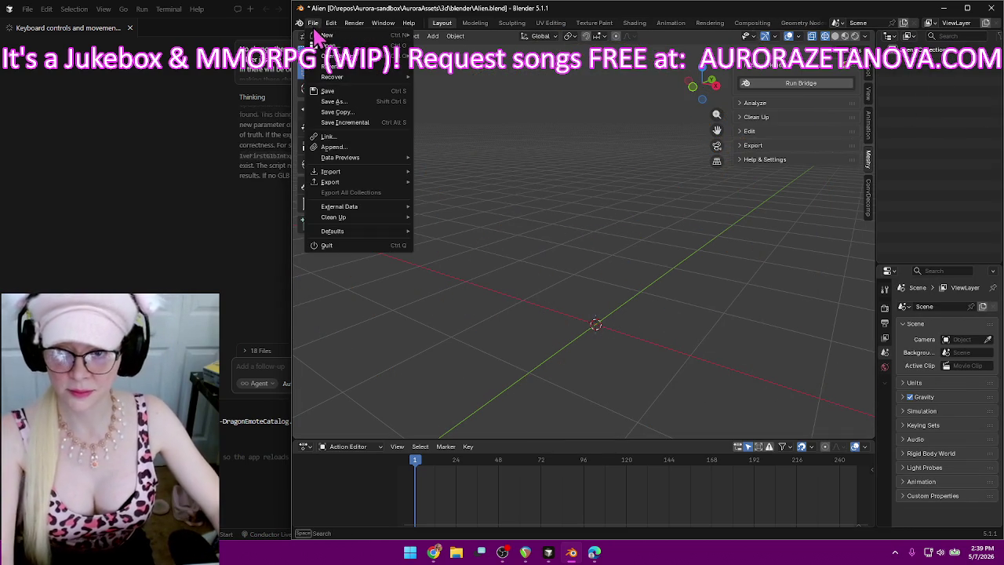
mouse_move(330, 171)
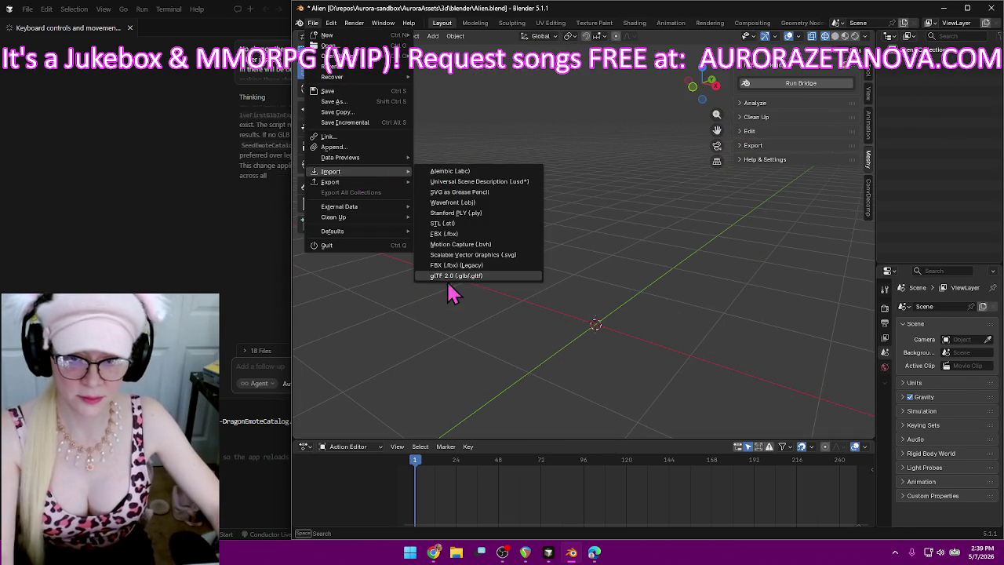
click(448, 276)
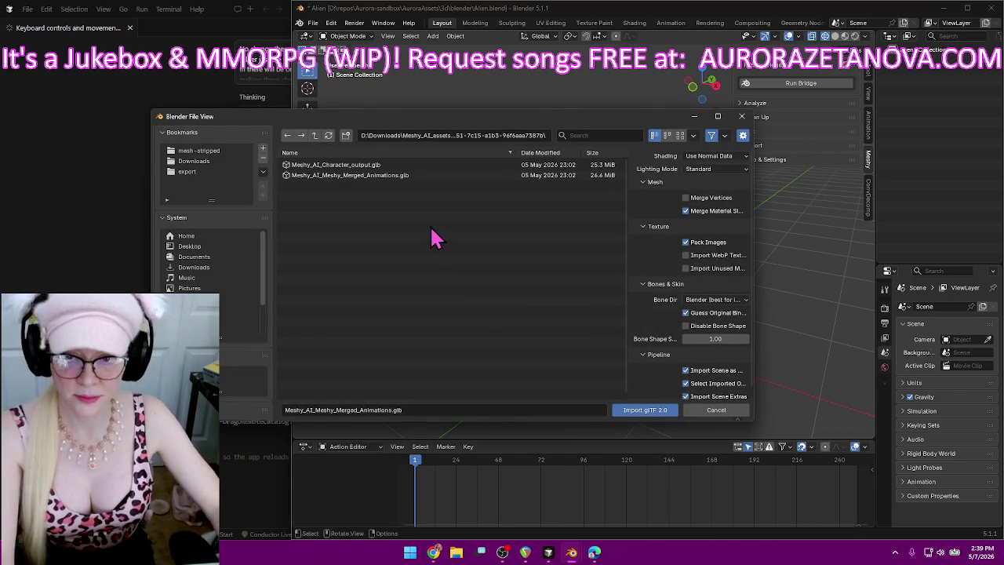
click(207, 163)
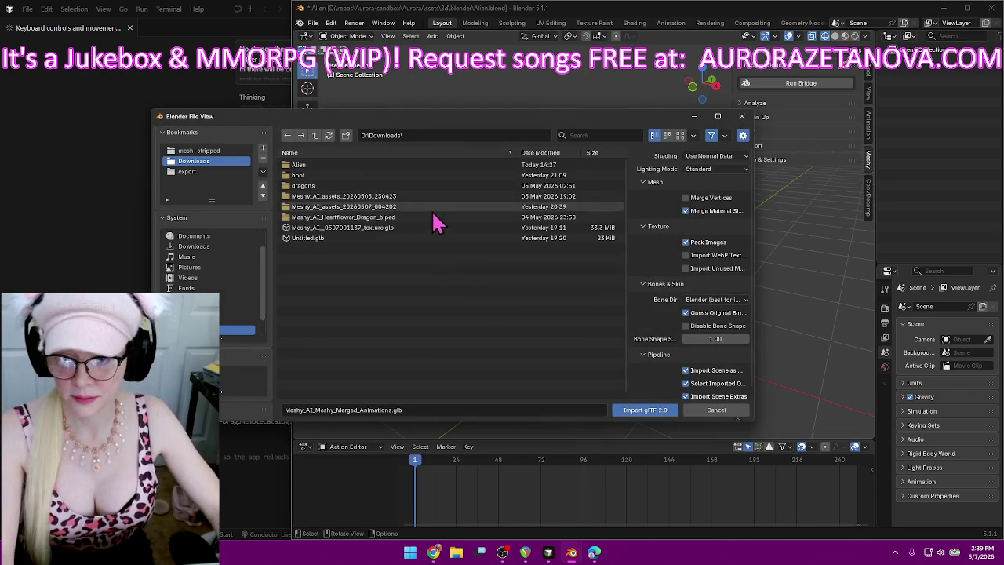
click(396, 166)
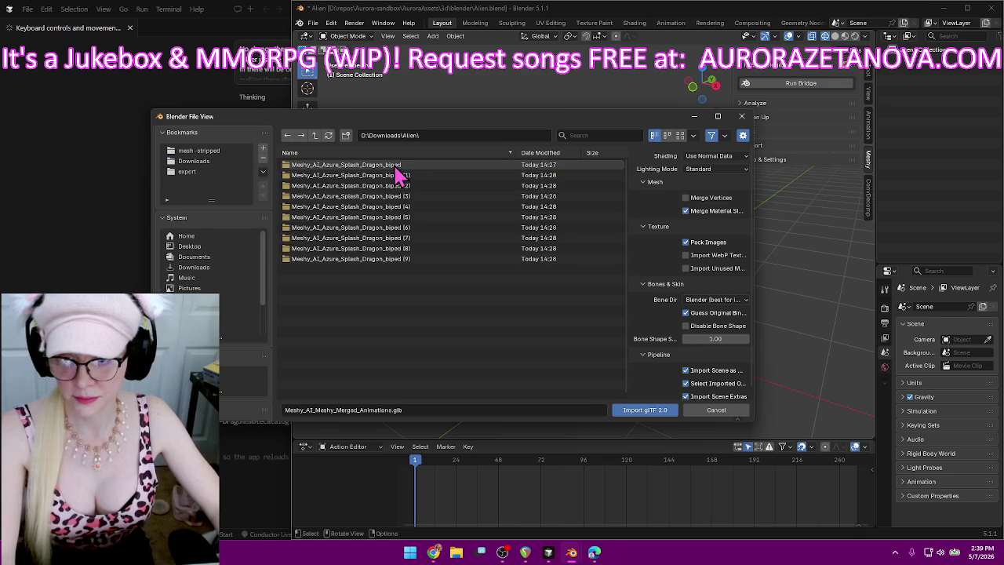
click(451, 168)
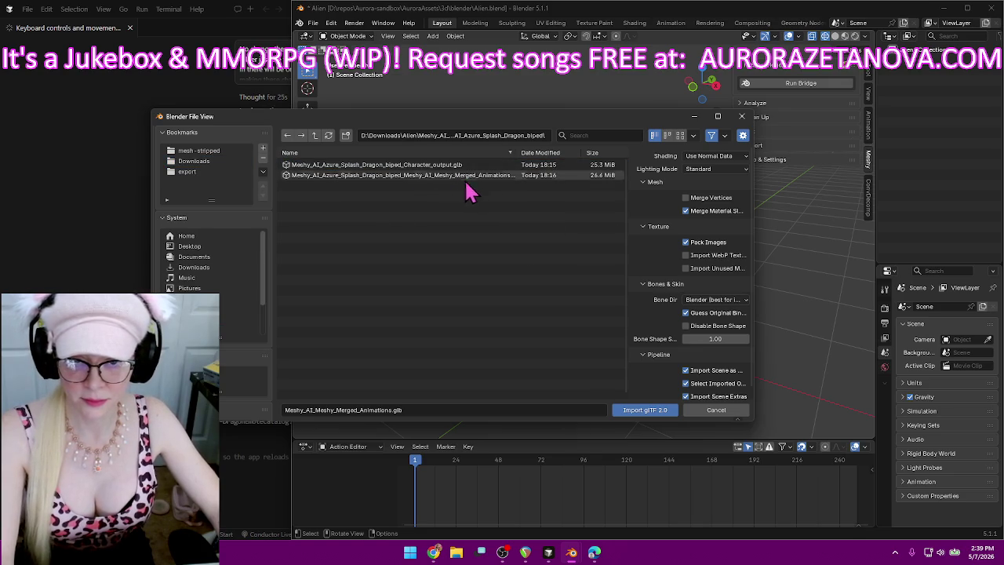
double_click(498, 175)
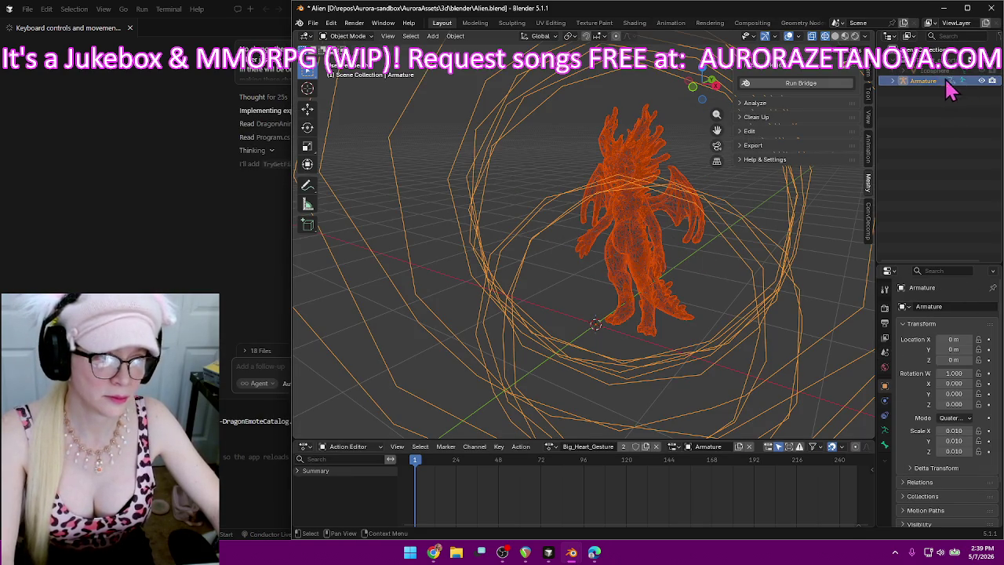
- Expand the dragon armature's NLA Tracks in the Outliner and widen the panel to list them
click(895, 81)
click(905, 91)
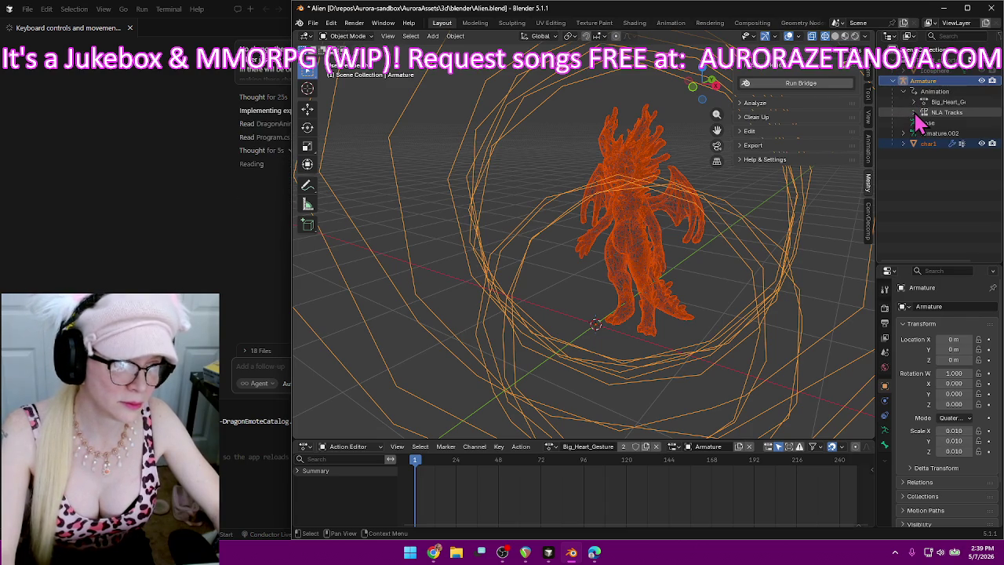
click(913, 114)
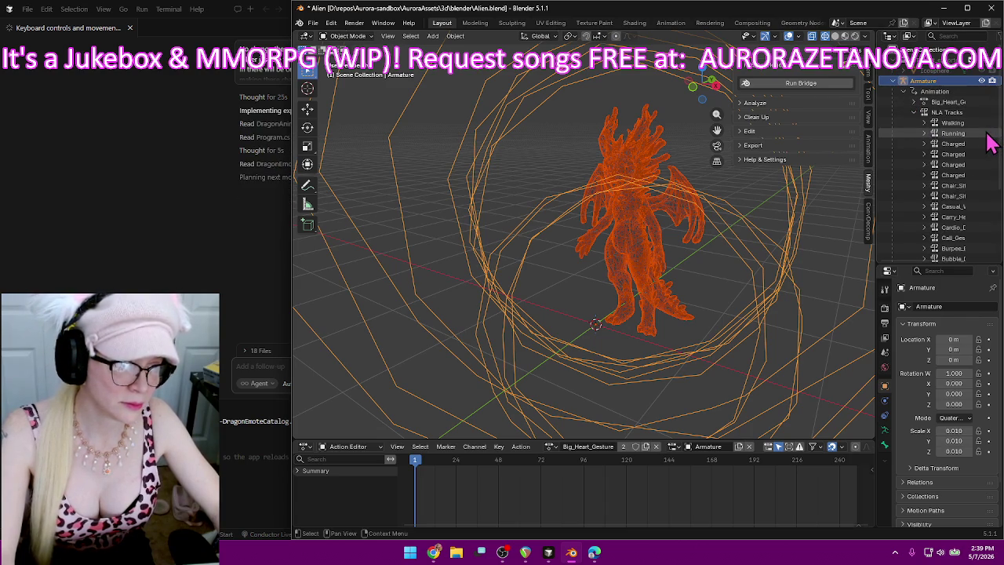
scroll(986, 149, down, 5)
drag(876, 175, 744, 184)
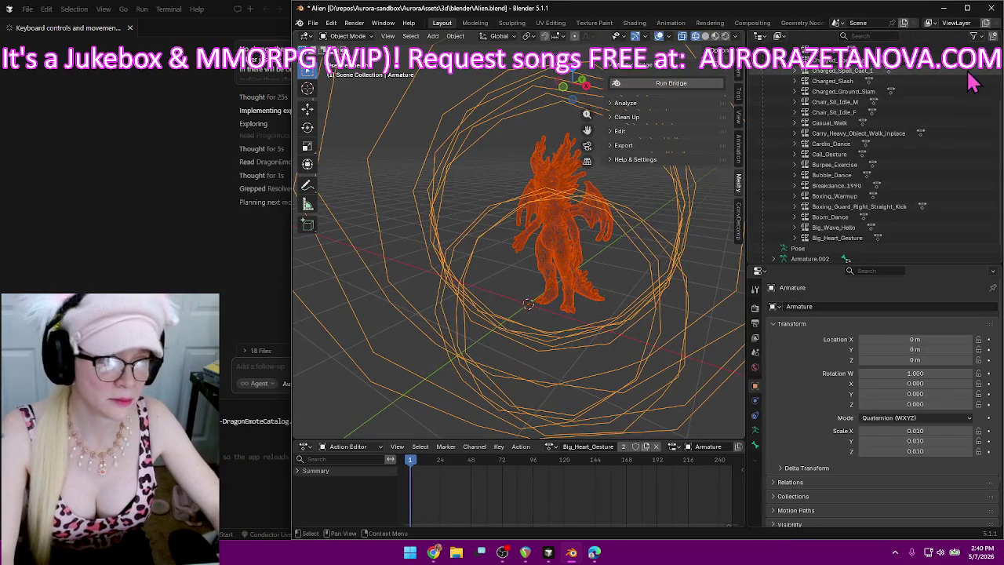
scroll(971, 126, down, 2)
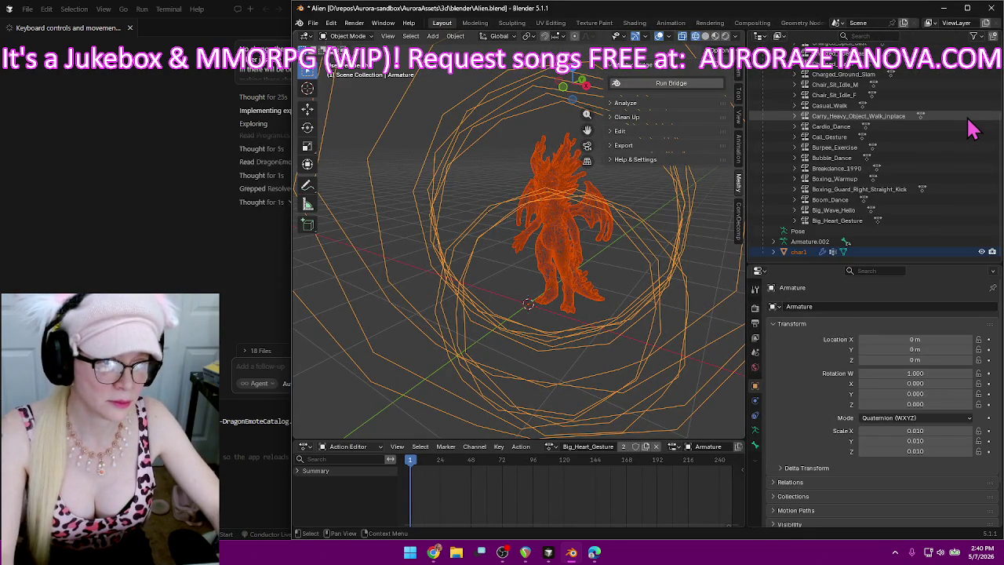
scroll(969, 153, up, 3)
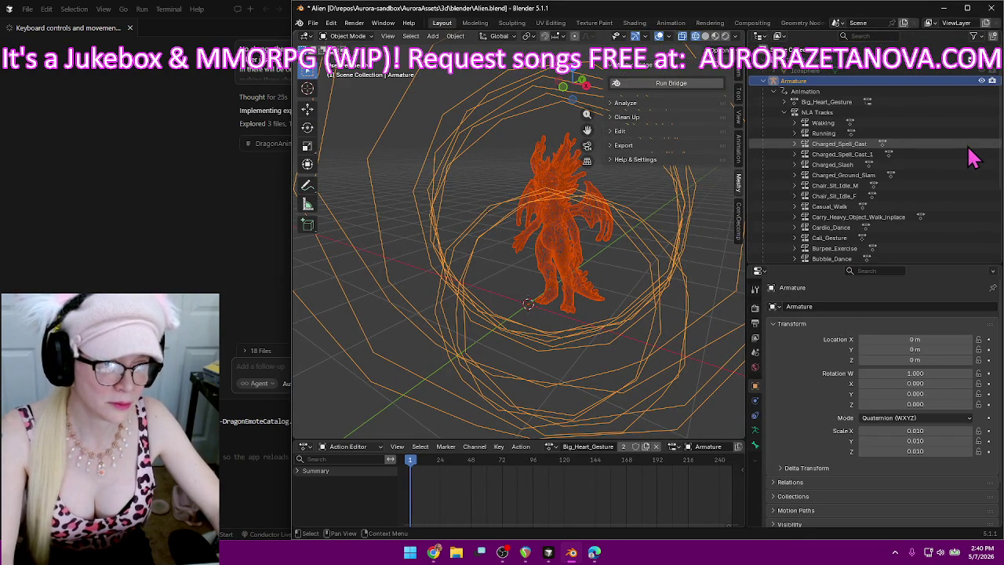
scroll(972, 155, down, 3)
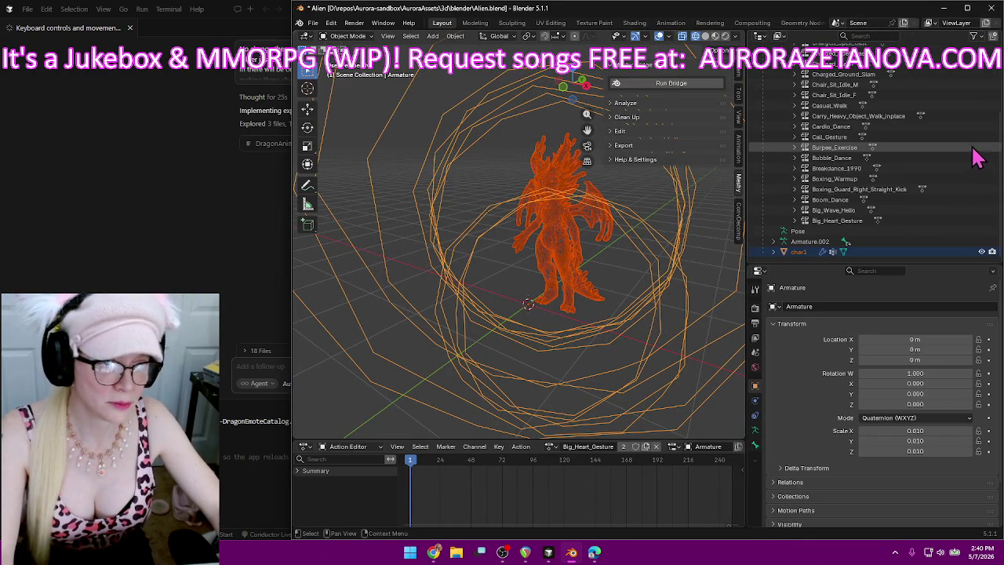
click(313, 21)
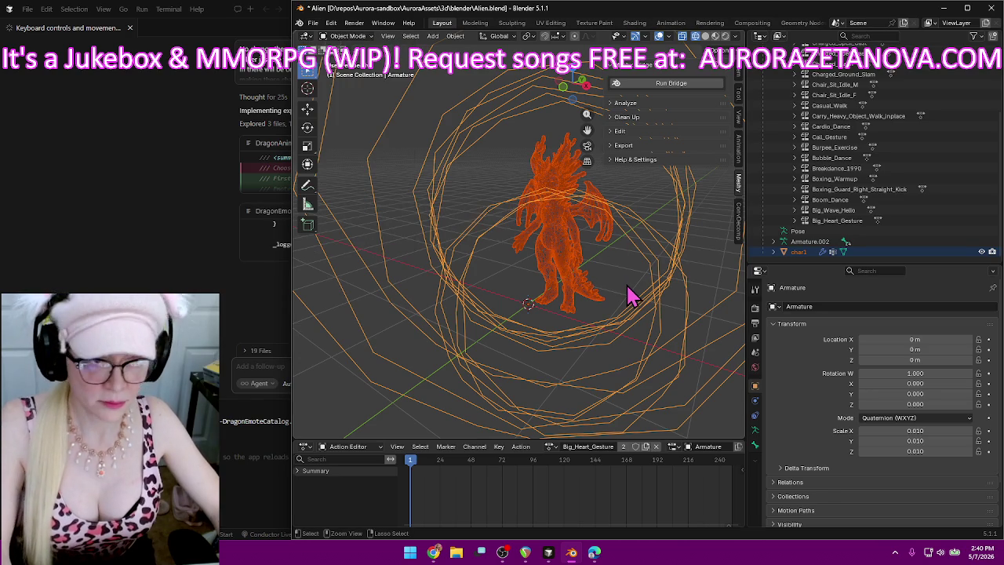
- Delete every object in the scene, then cancel a glTF 2.0 import browsed up to the Alien folder
key(Delete)
click(317, 26)
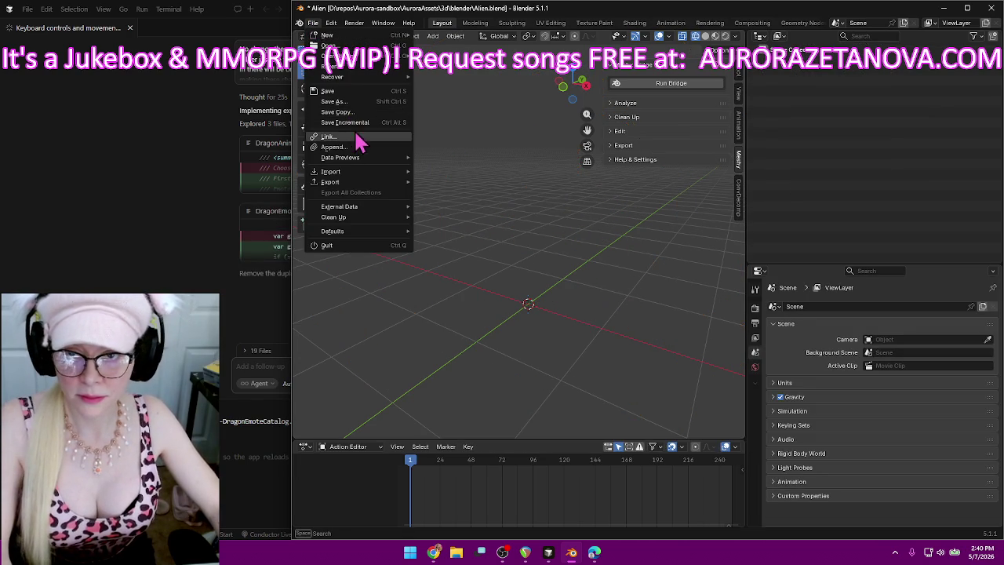
mouse_move(345, 171)
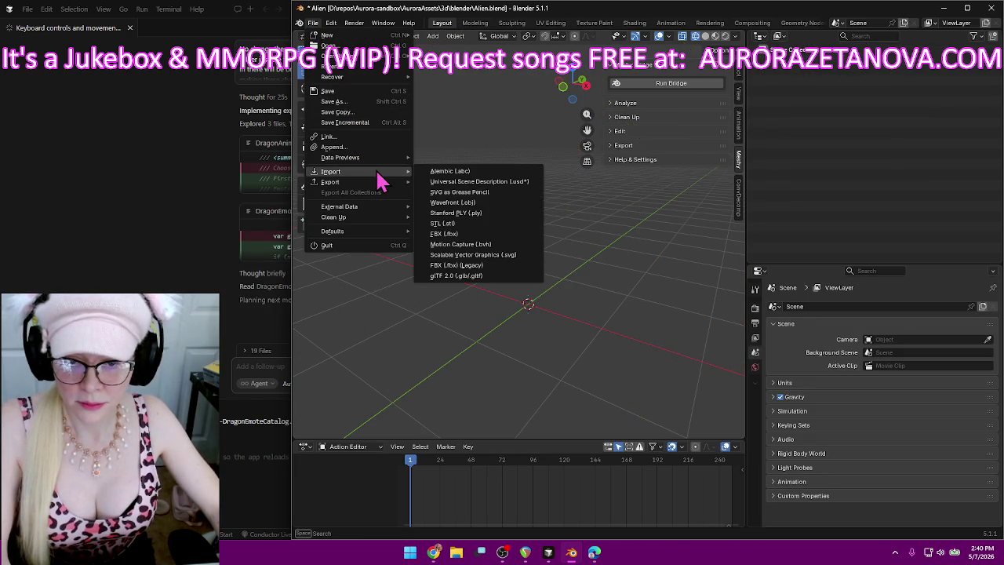
click(489, 275)
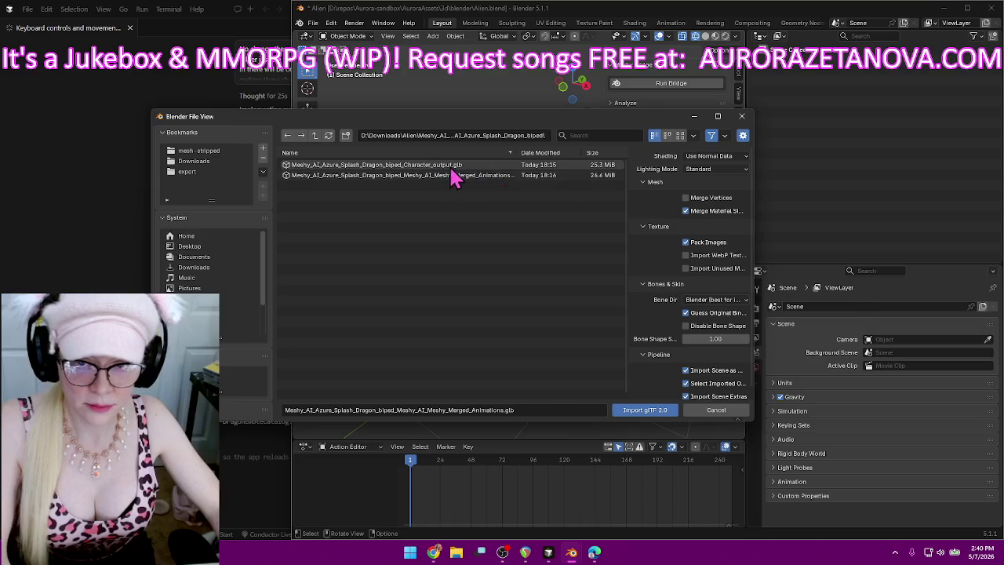
click(319, 138)
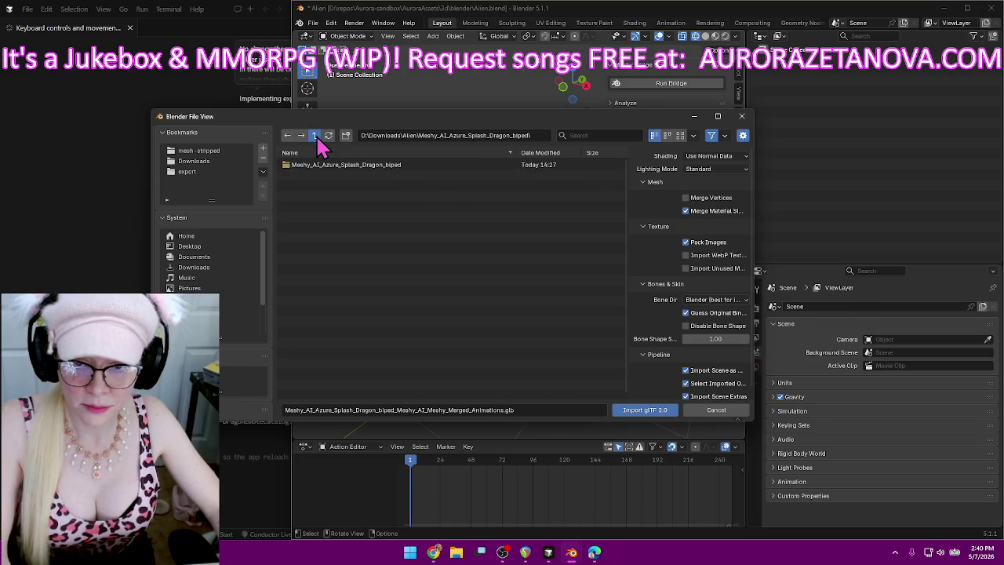
click(316, 138)
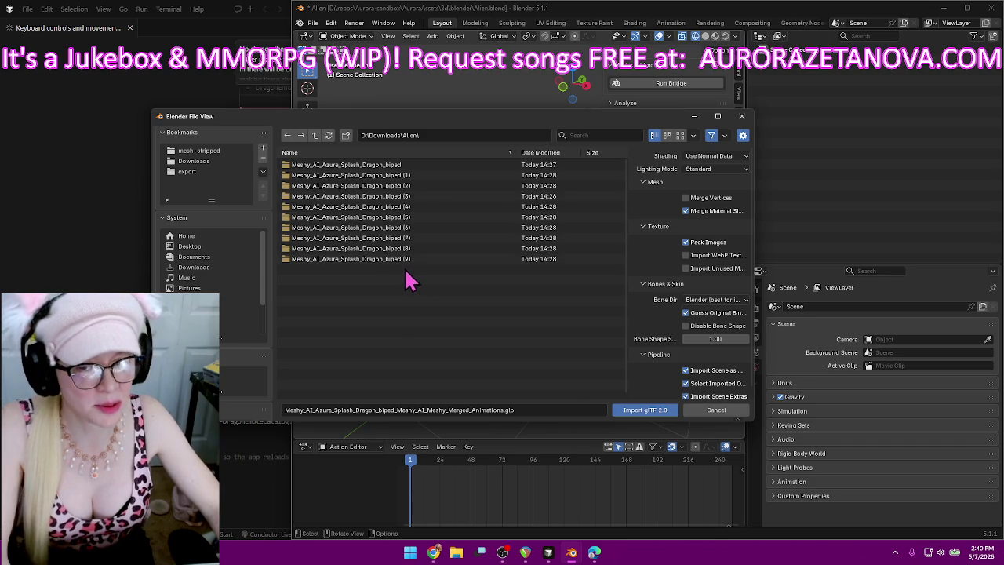
click(743, 117)
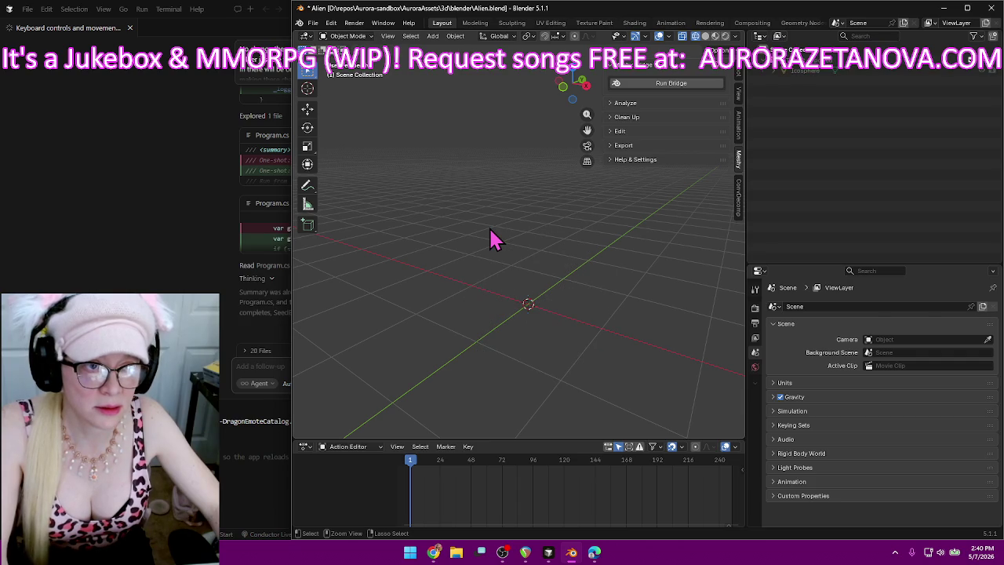
- Reopen a recent blend file without saving changes and orbit the alien upright
click(313, 25)
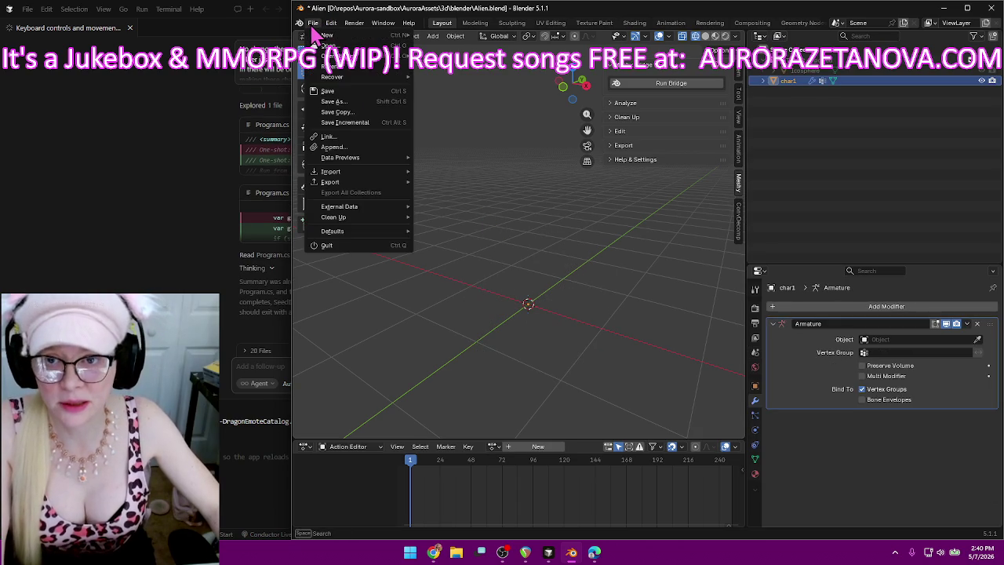
mouse_move(337, 55)
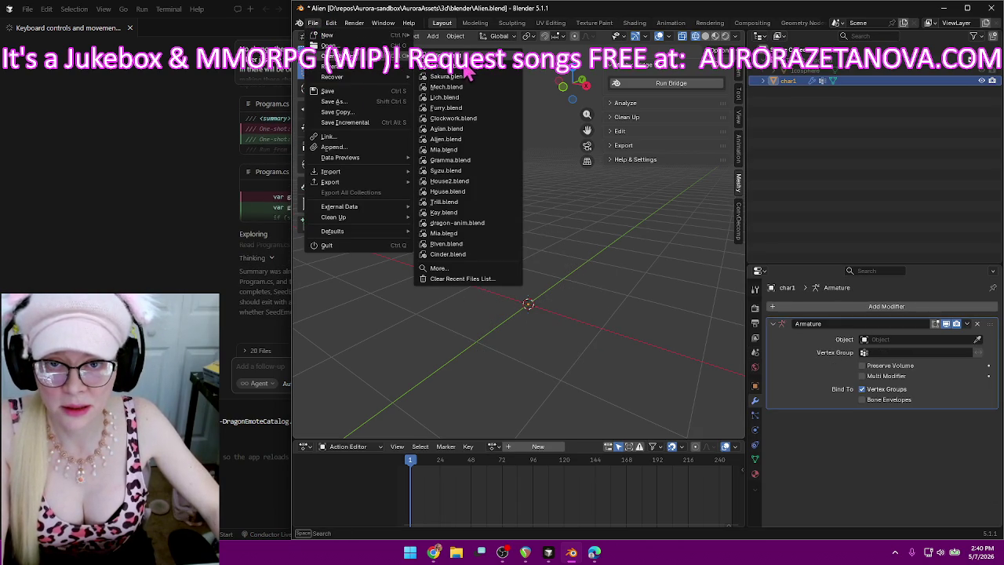
click(459, 76)
click(659, 302)
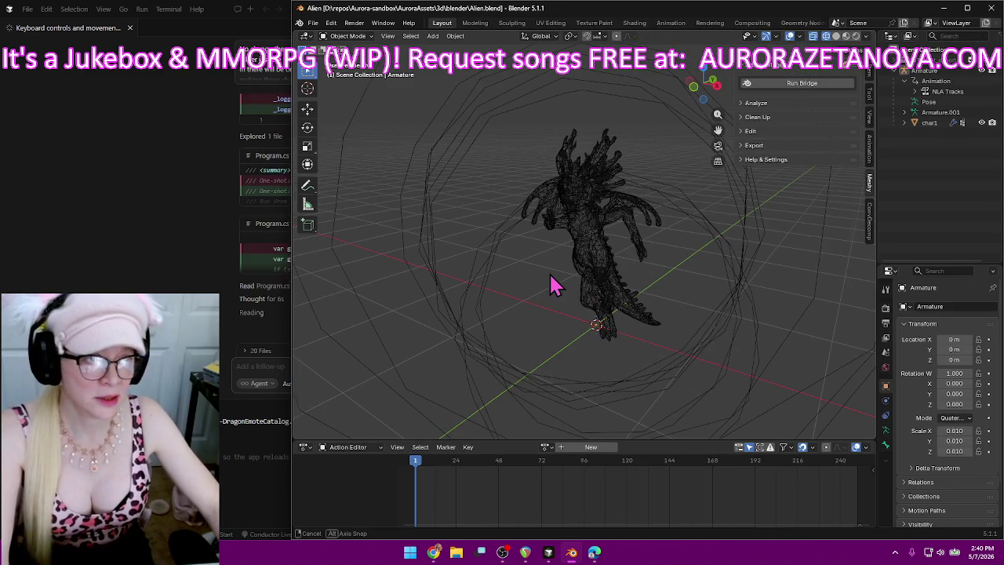
middle_drag(553, 285, 567, 280)
- List the armature's NLA tracks in a wider Outliner and select 360_Power_Spin_Jump
click(915, 91)
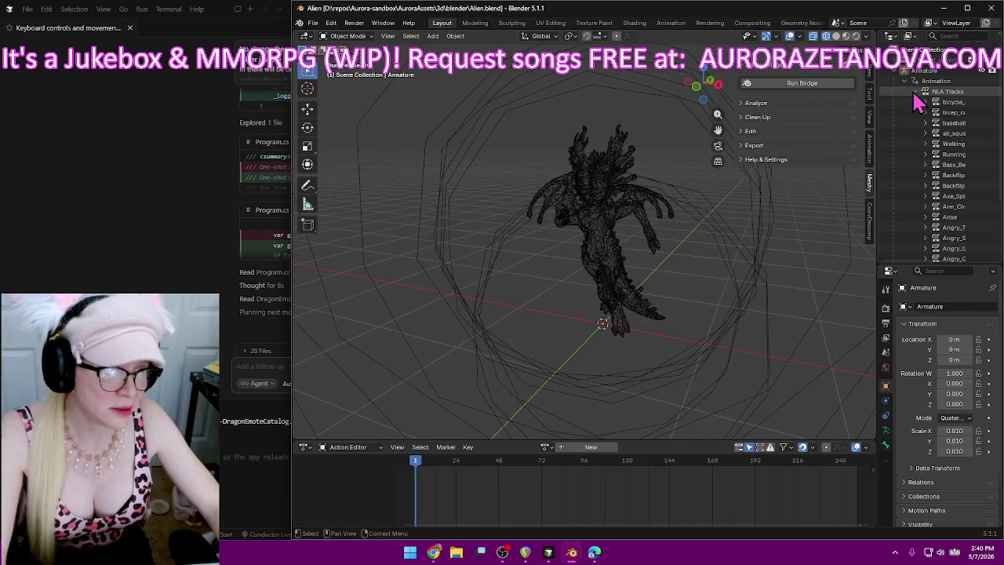
drag(876, 132, 778, 133)
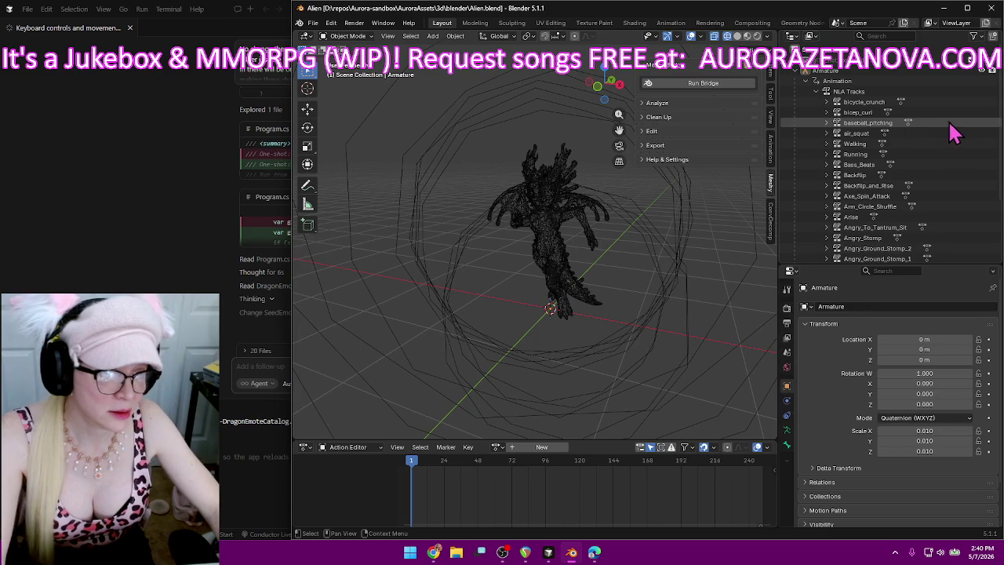
scroll(946, 180, down, 5)
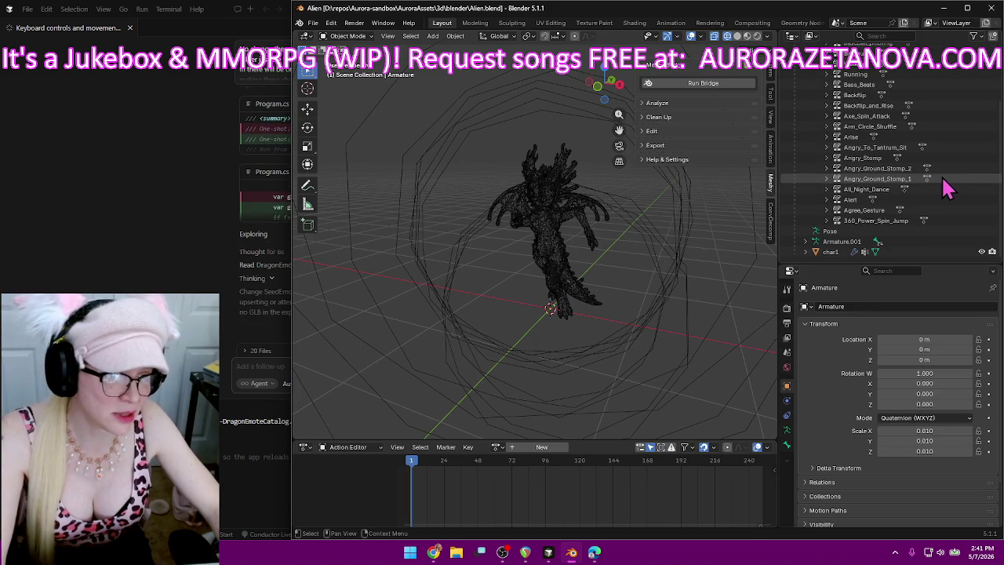
click(869, 220)
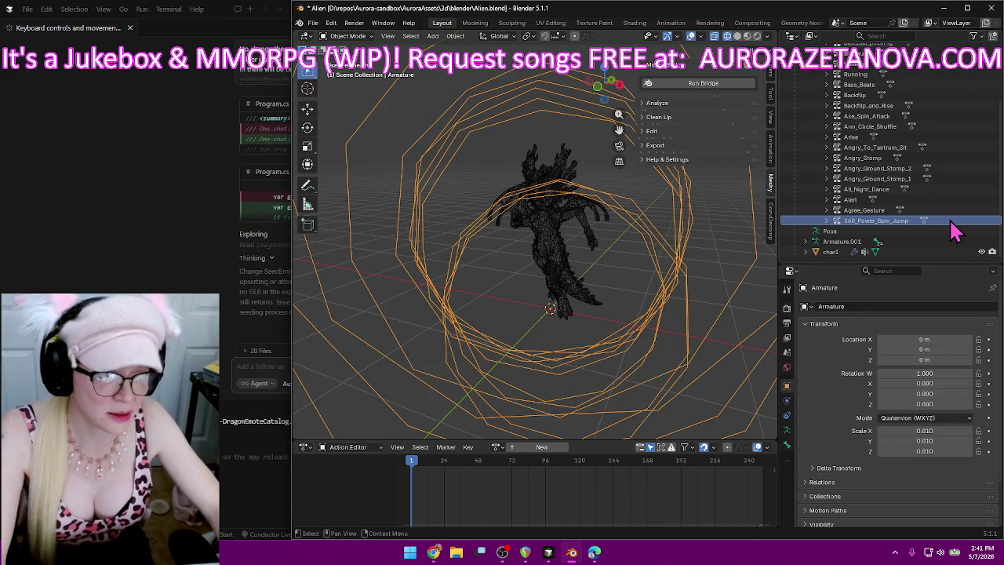
scroll(951, 223, down, 1)
scroll(950, 212, down, 1)
scroll(948, 203, up, 2)
scroll(947, 202, down, 1)
scroll(945, 197, up, 1)
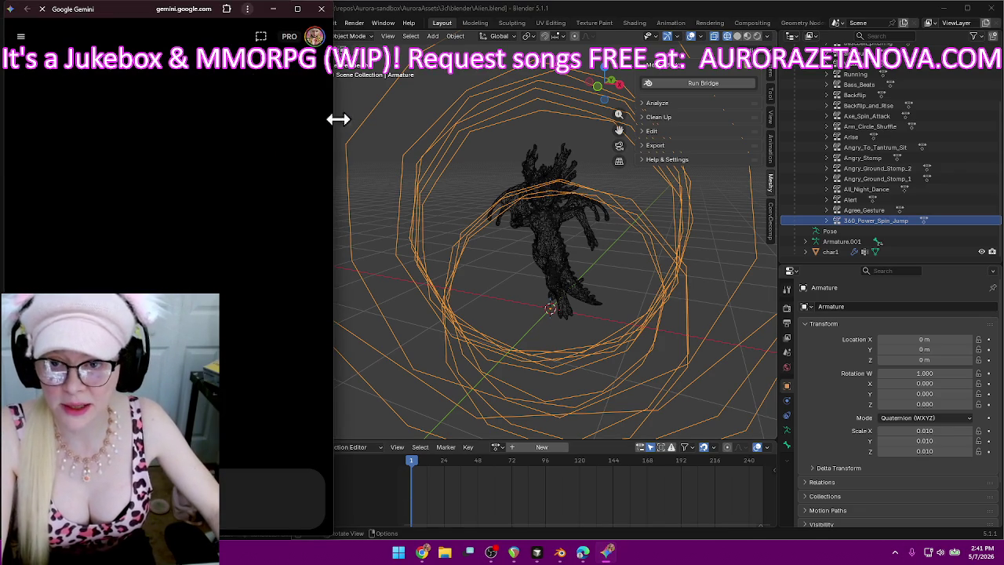
- Narrow Gemini beside Blender, scroll its chats to the Blender GLB merge chat, and select Armature.001
drag(338, 119, 288, 130)
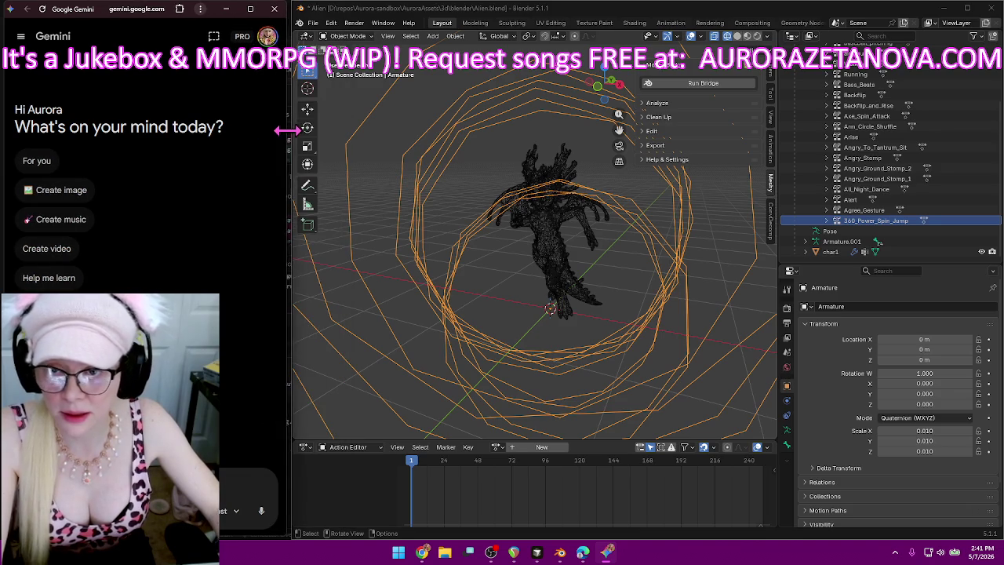
click(21, 37)
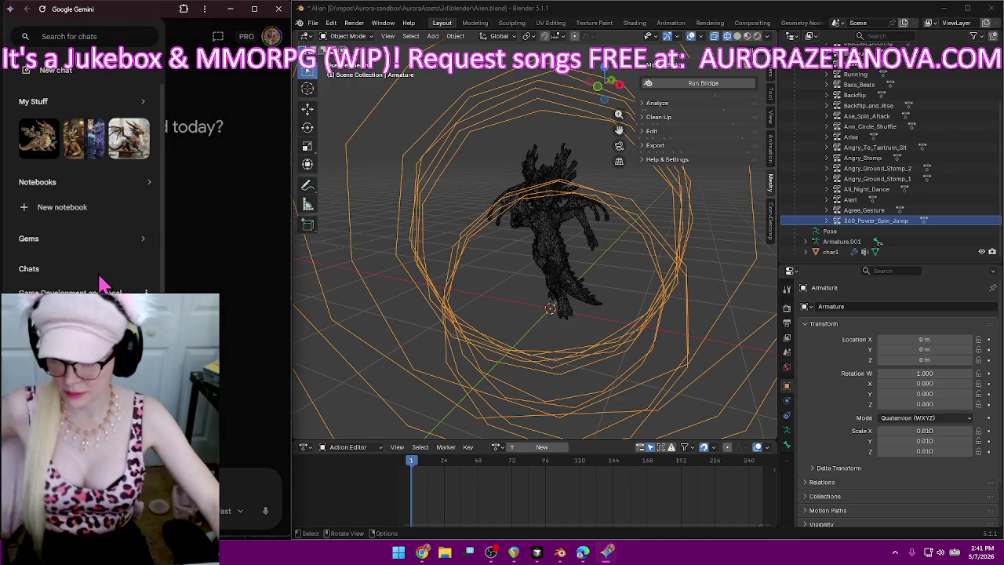
scroll(102, 282, down, 1)
scroll(104, 283, down, 2)
scroll(110, 275, down, 1)
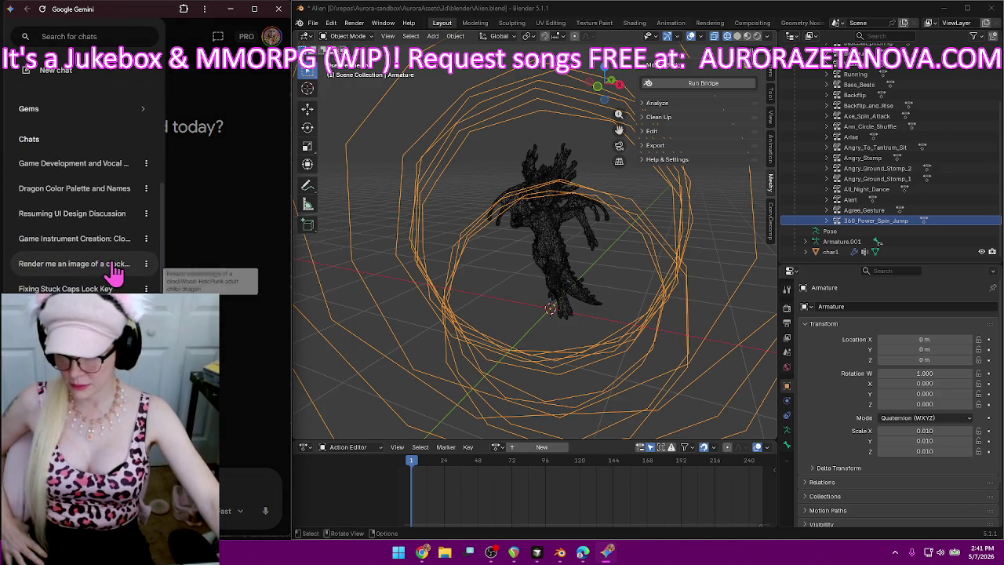
scroll(117, 275, down, 2)
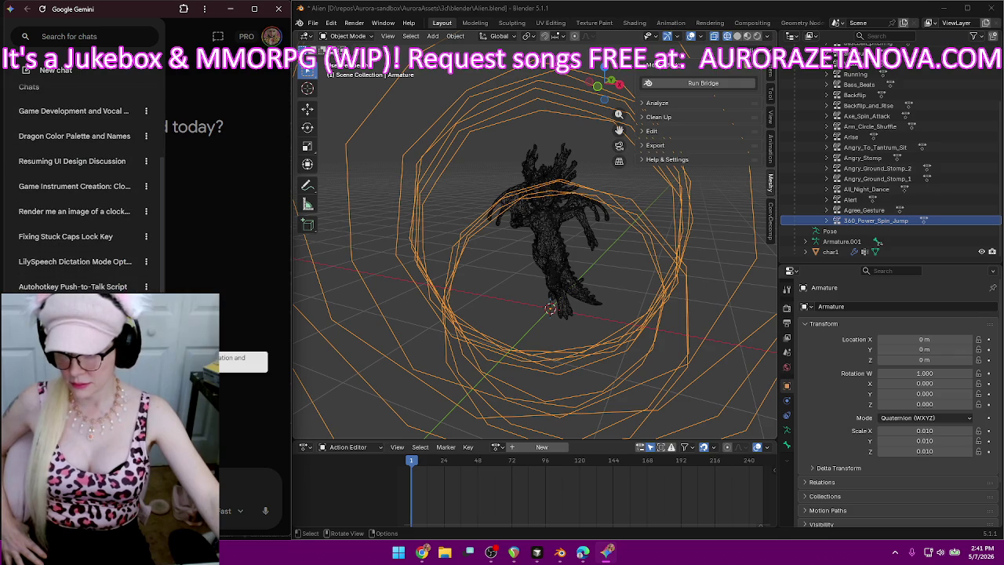
scroll(118, 275, down, 2)
scroll(117, 274, down, 2)
scroll(142, 282, down, 2)
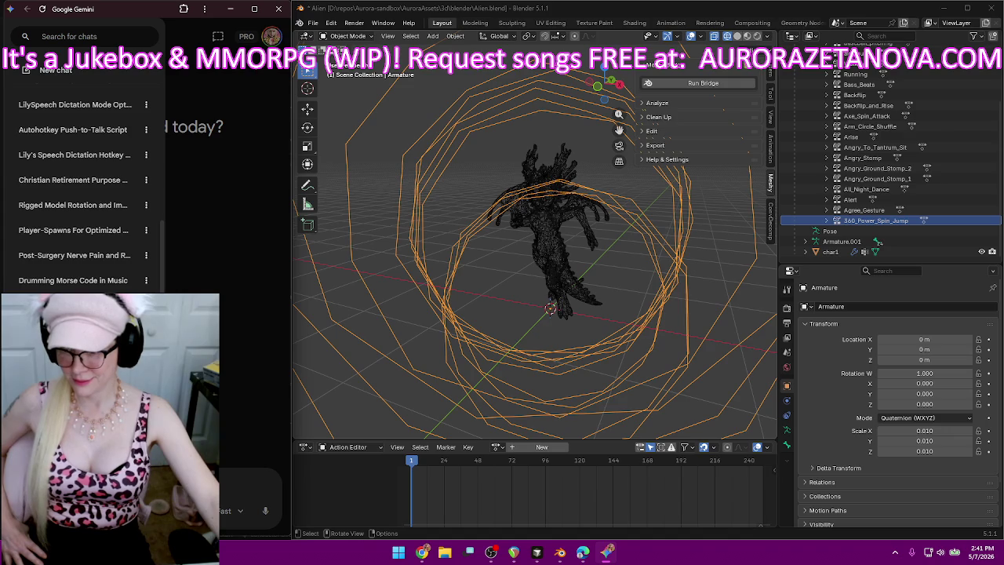
scroll(91, 190, down, 2)
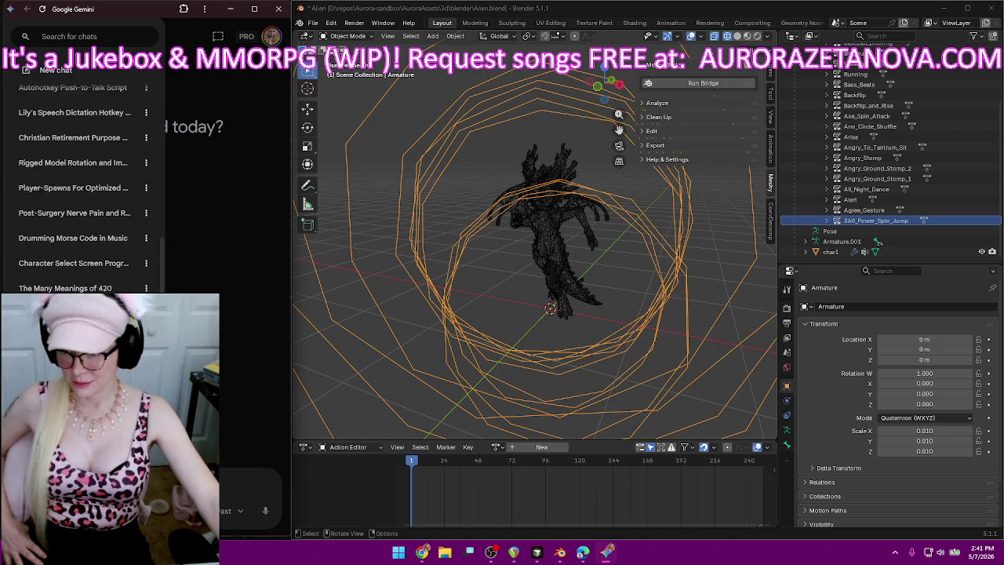
scroll(86, 236, down, 4)
scroll(87, 280, down, 3)
scroll(117, 267, down, 1)
scroll(127, 264, down, 2)
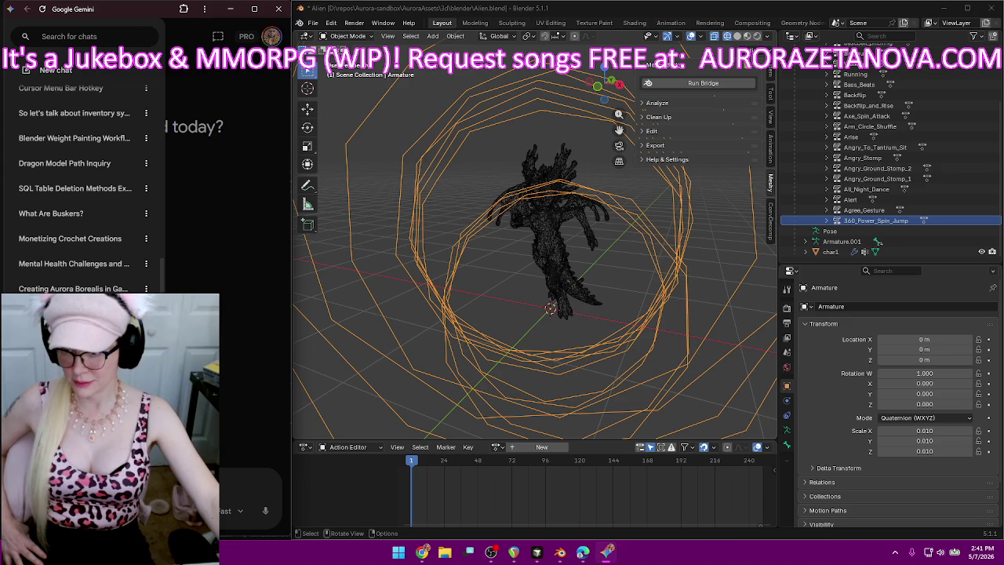
scroll(118, 267, down, 4)
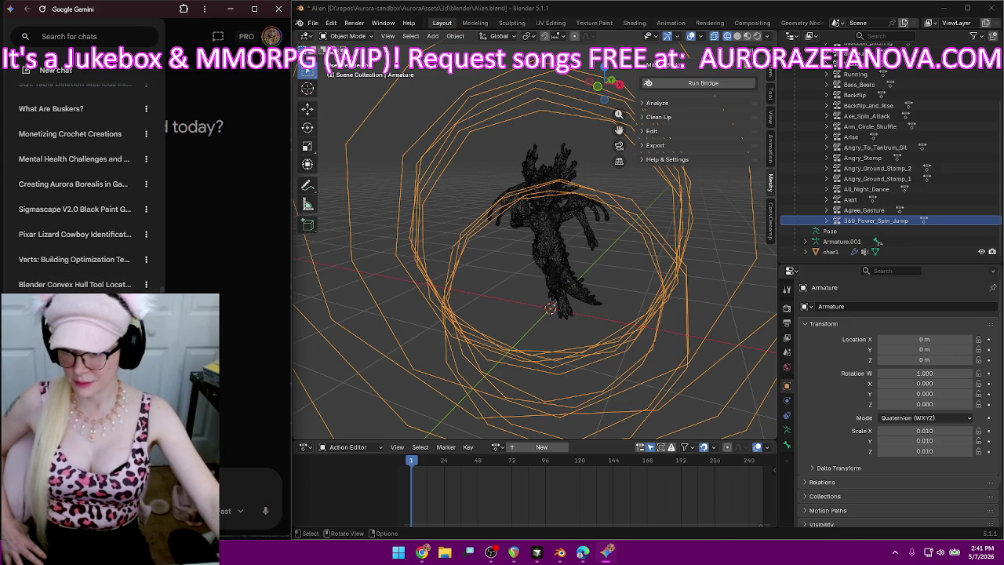
scroll(86, 196, down, 2)
scroll(87, 196, down, 2)
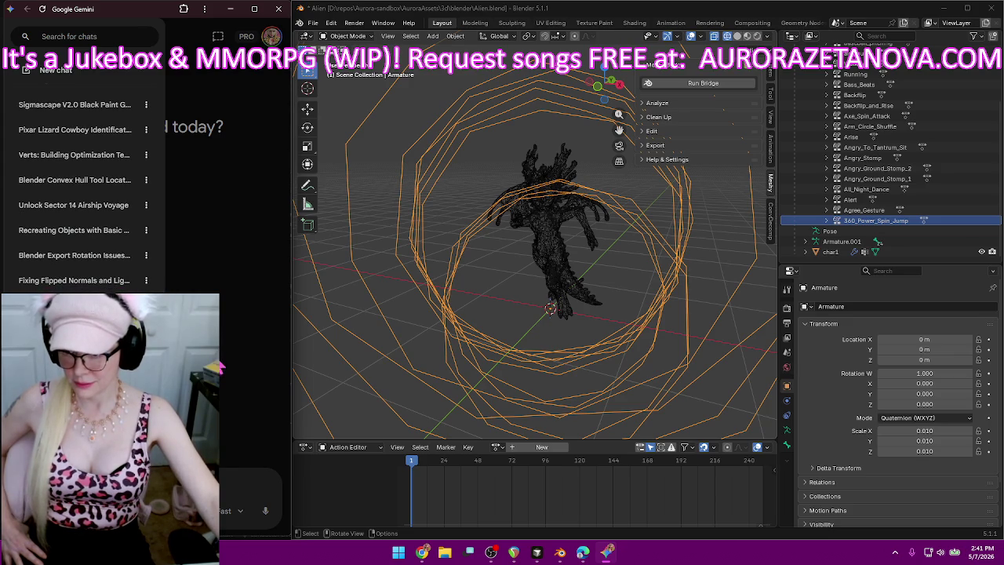
scroll(129, 283, down, 2)
scroll(129, 282, down, 2)
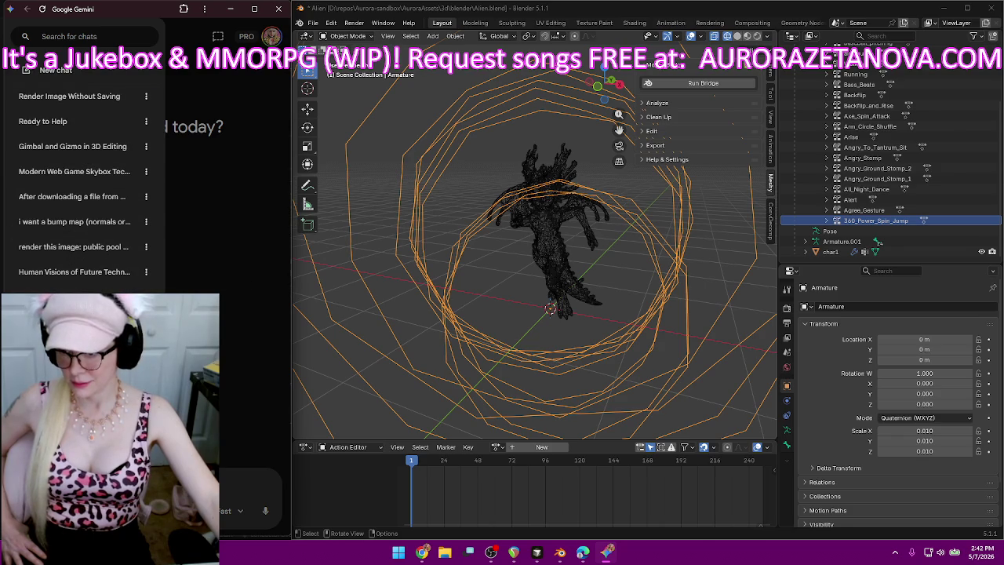
scroll(87, 172, down, 1)
scroll(87, 172, down, 2)
scroll(86, 172, down, 1)
scroll(86, 173, down, 1)
scroll(86, 172, down, 1)
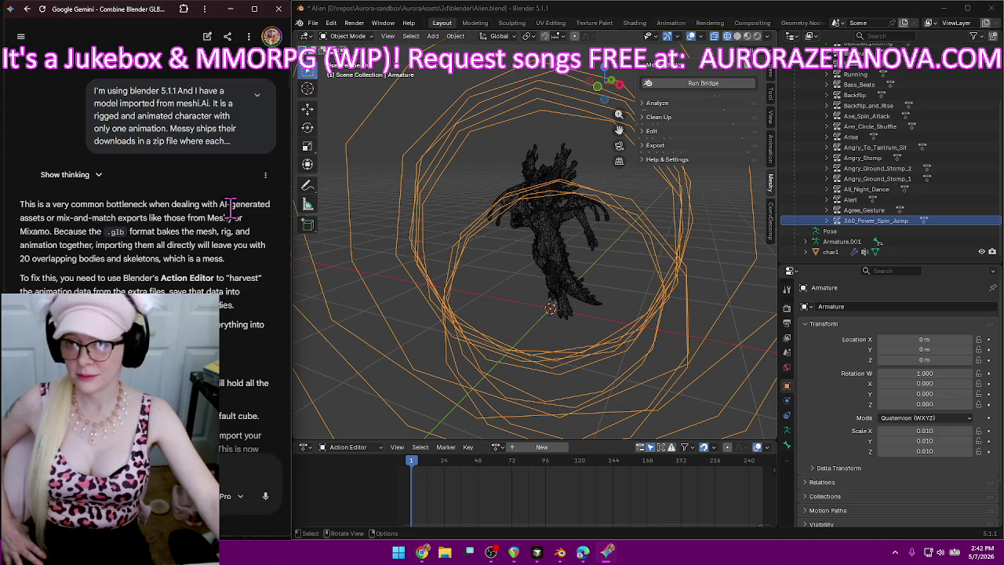
scroll(228, 253, down, 2)
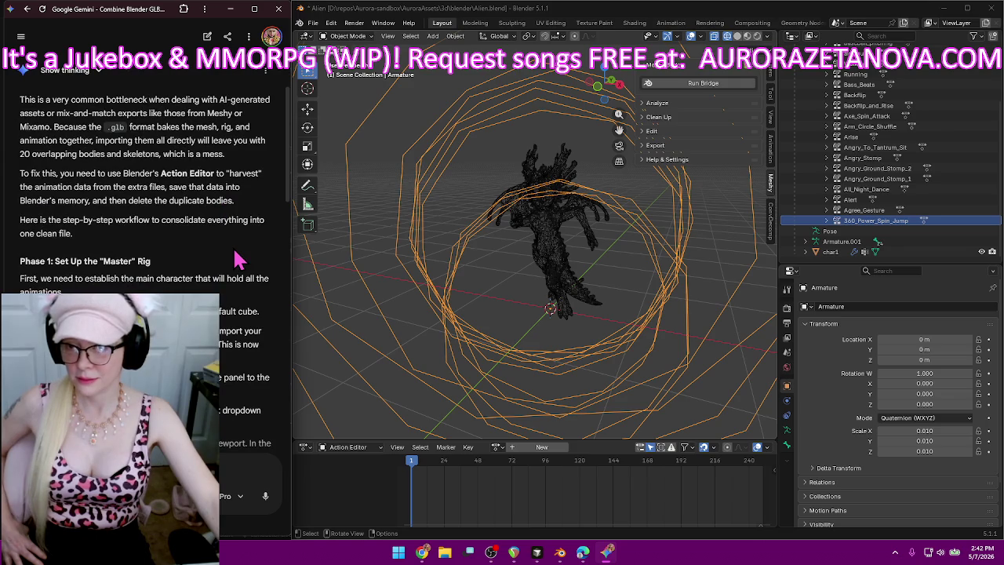
scroll(219, 242, down, 2)
scroll(202, 270, down, 1)
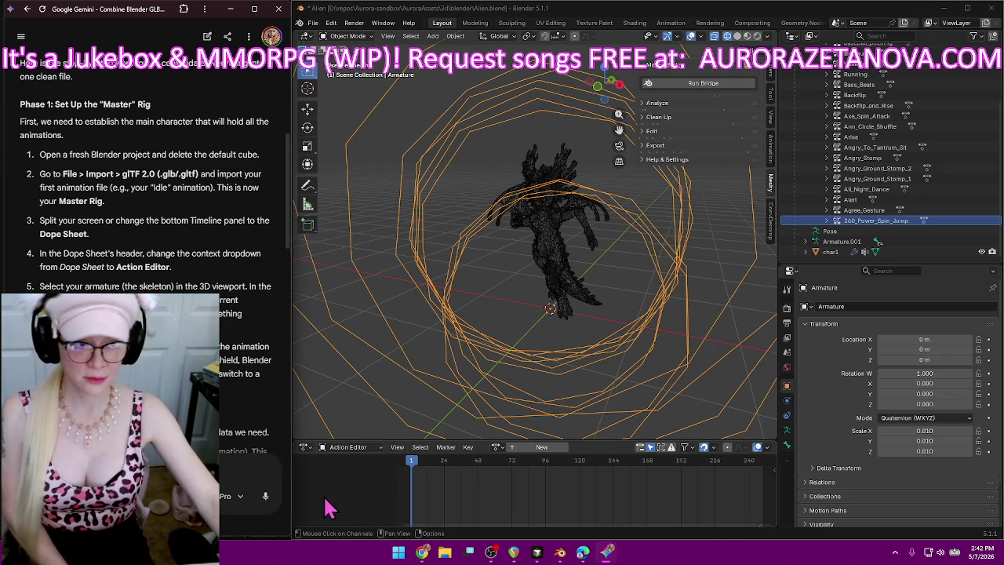
click(855, 244)
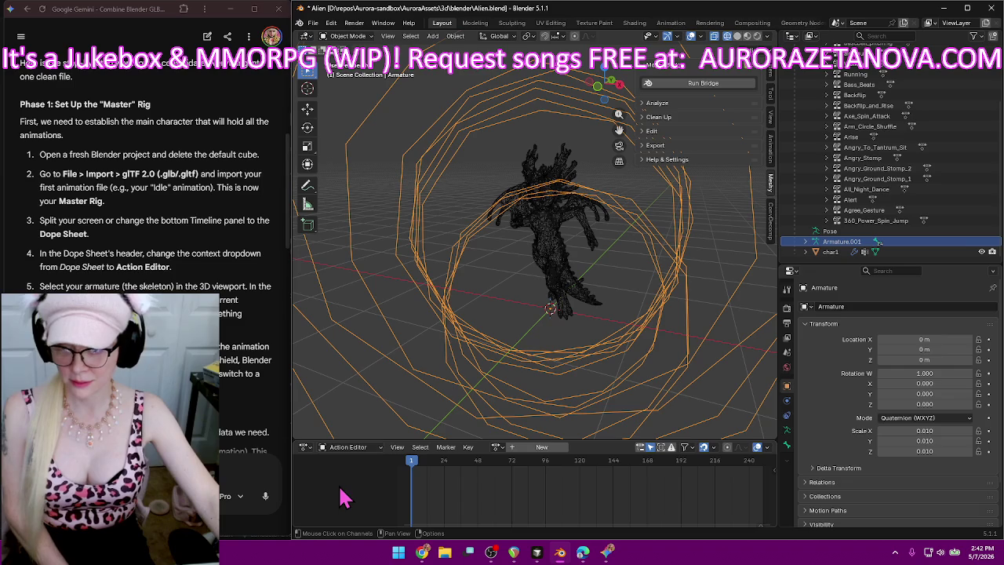
- Choose 360_Power_Spin_Jump.001 in the Action Editor's action list for Armature.001, edit its name, then minimize Blender
click(497, 447)
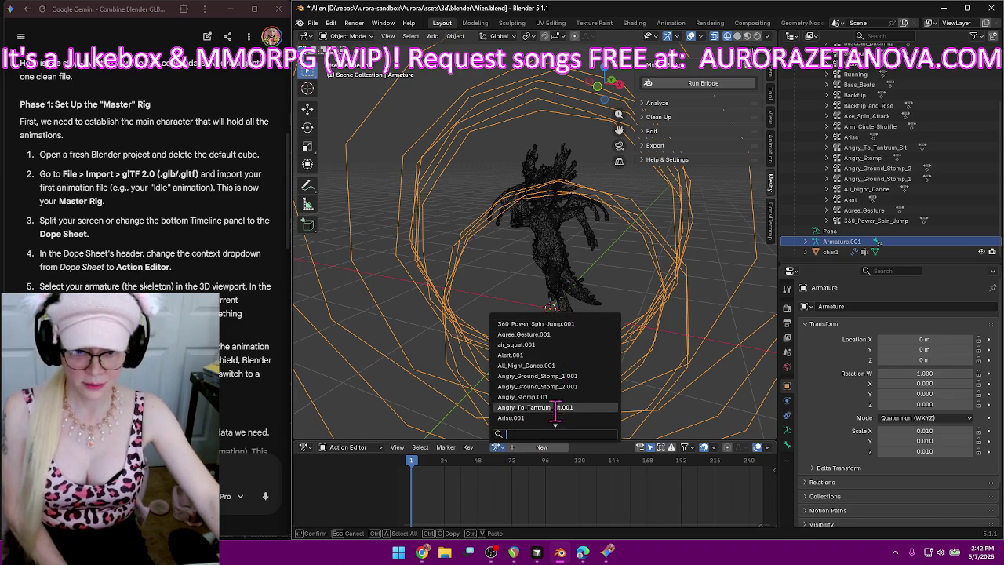
click(540, 322)
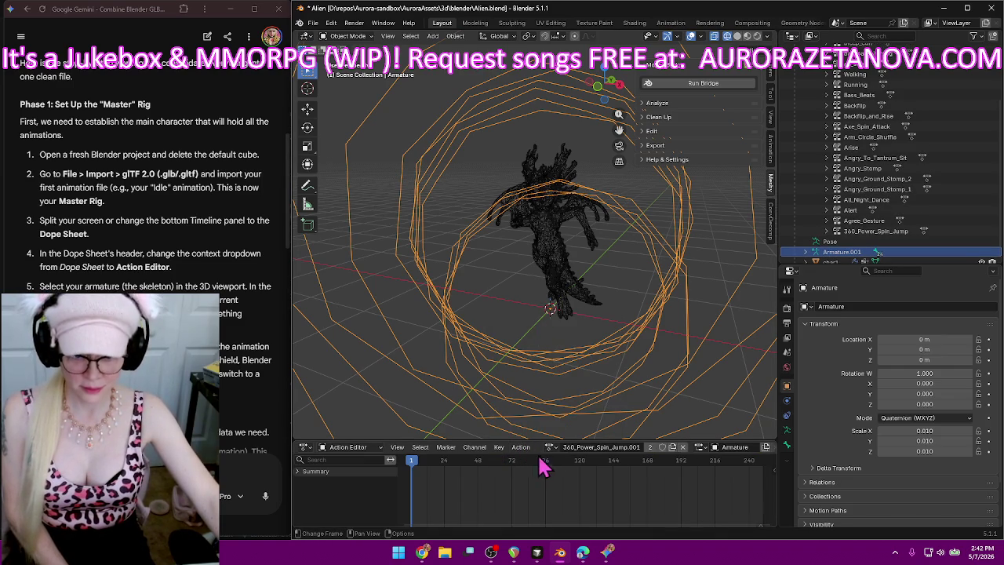
click(588, 447)
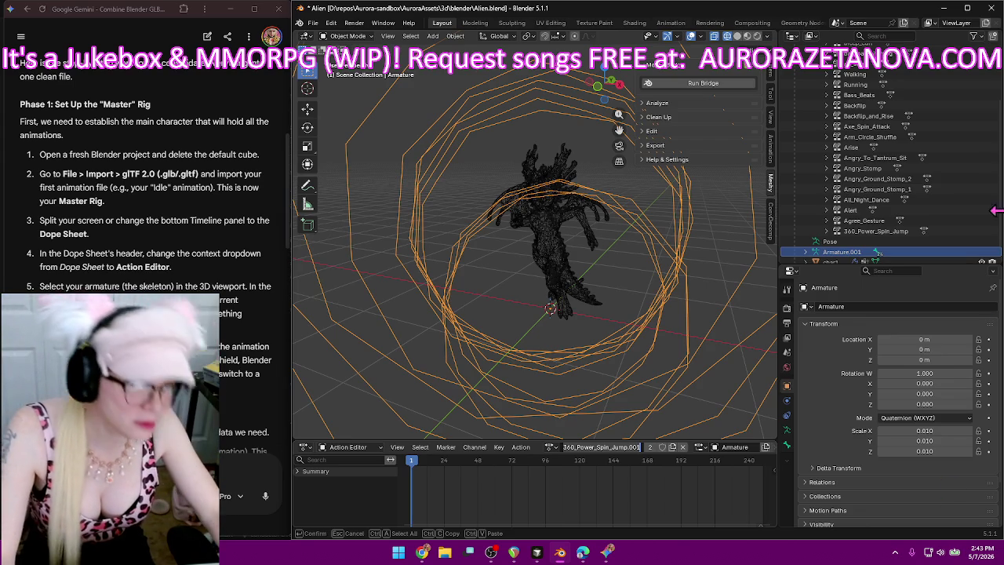
click(944, 8)
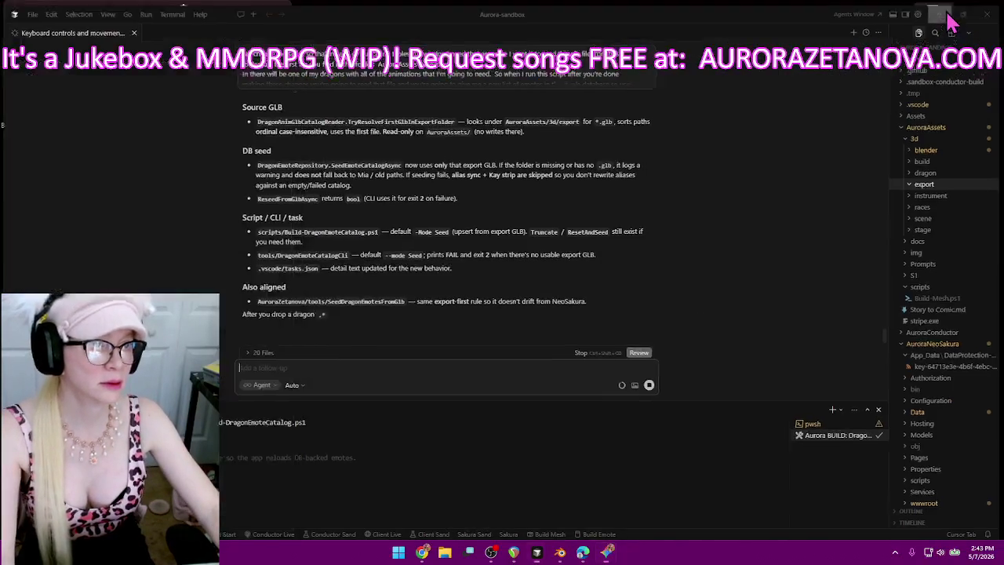
- Cut all the prompt text from copy.txt in Notepad, then restore Blender snapped to the right half
click(944, 8)
double_click(934, 20)
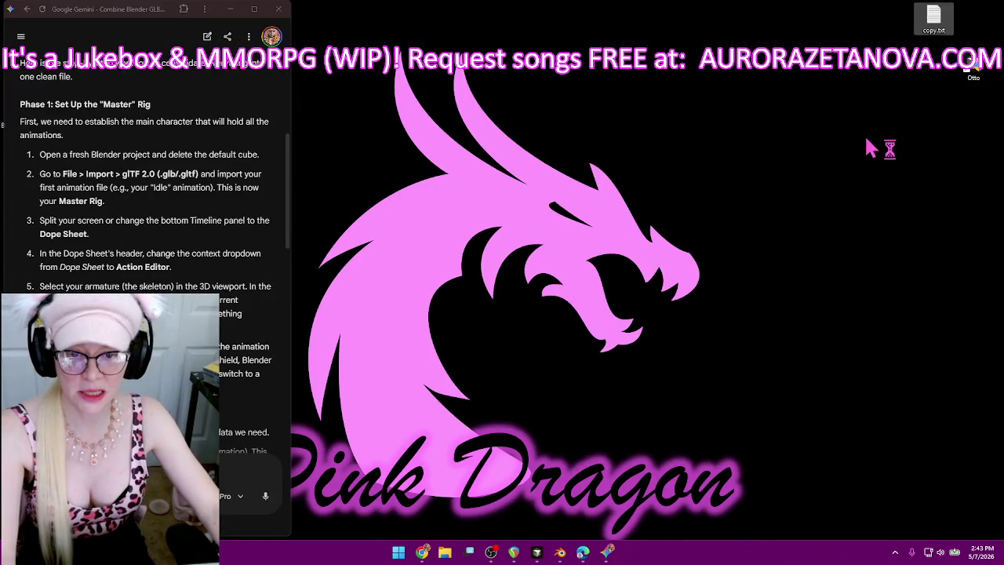
mouse_move(606, 101)
mouse_down()
mouse_move(292, 94)
mouse_move(136, 61)
mouse_move(172, 41)
mouse_up()
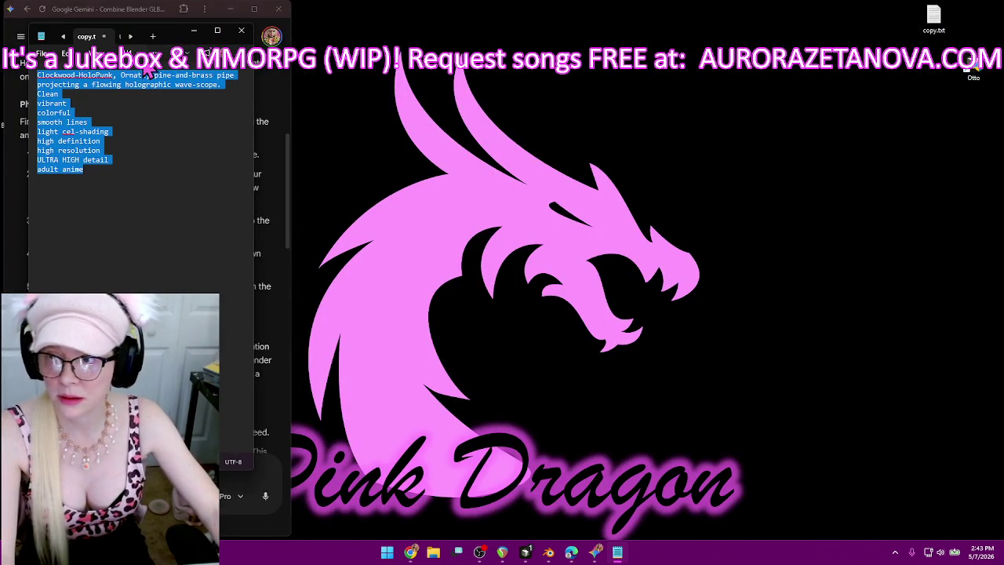
key(ctrl+x)
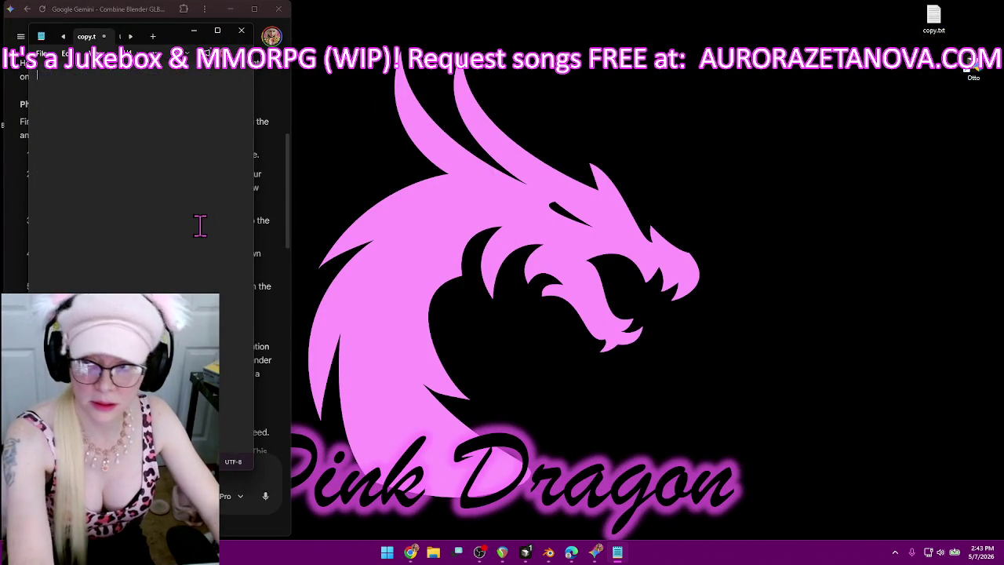
mouse_move(525, 552)
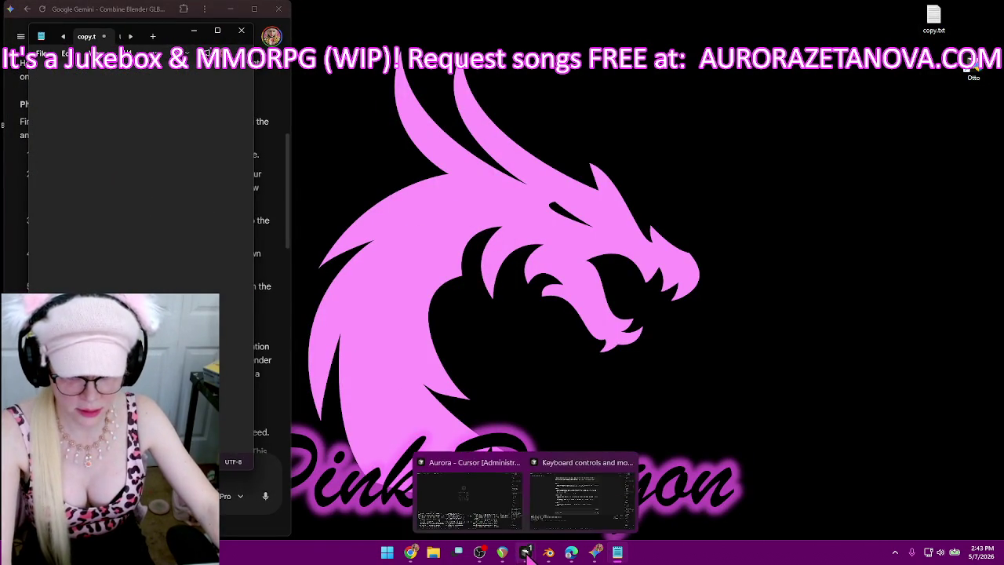
click(548, 552)
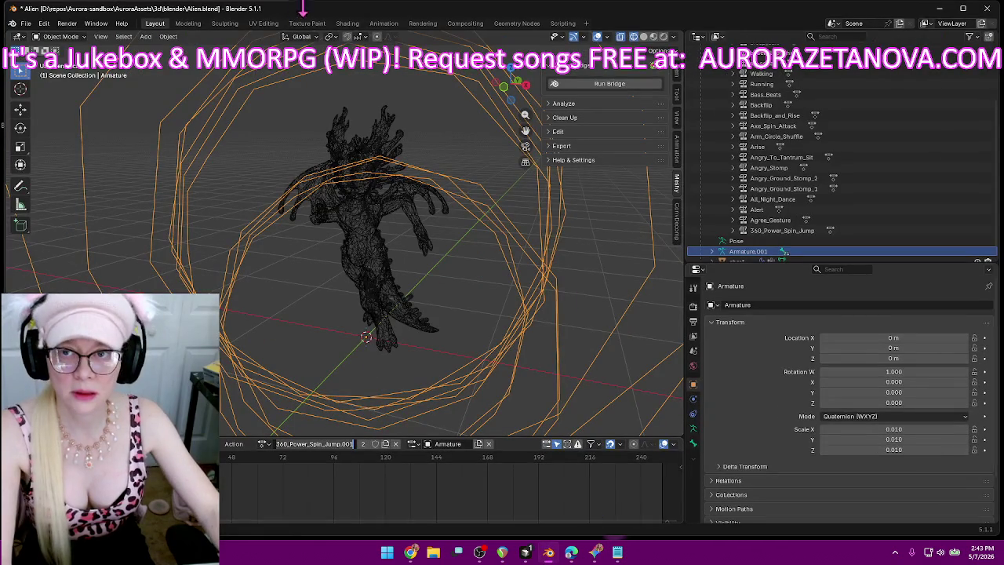
key(super+Right)
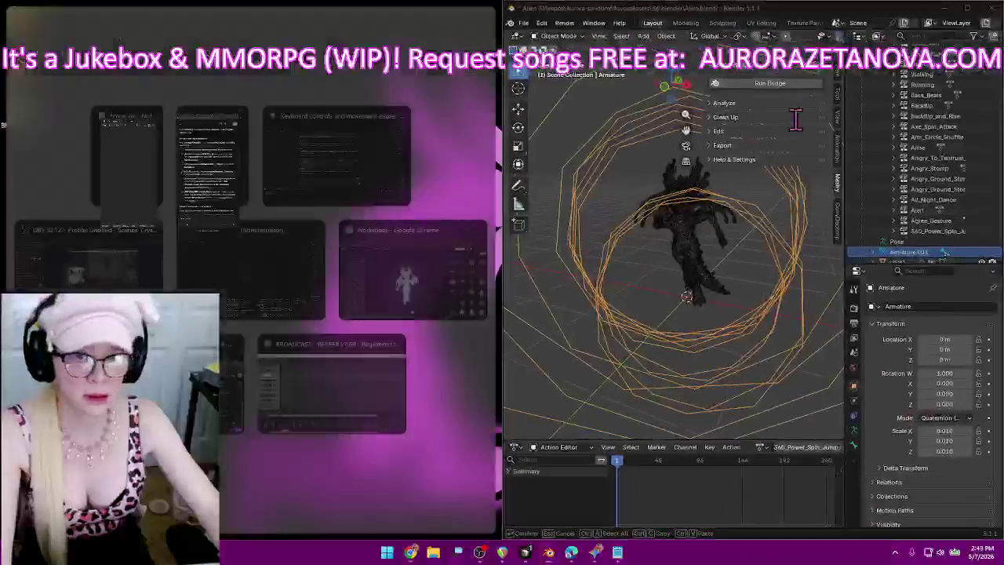